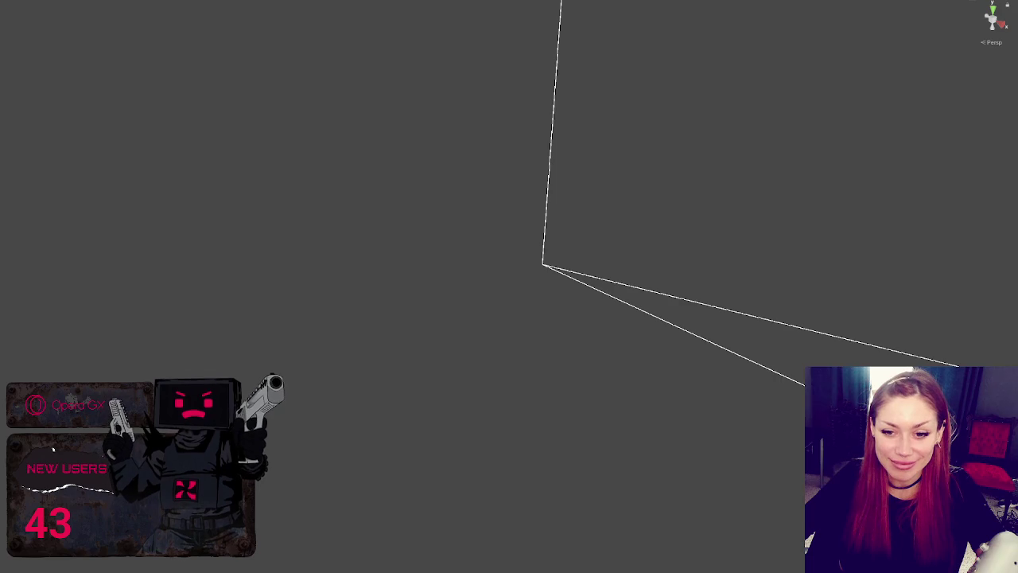
Widen the Project panel so its folder icons show, then launch Unity Hub
mouse_move(2, 145)
left_mouse_down()
mouse_move(46, 144)
mouse_move(6, 144)
left_mouse_up()
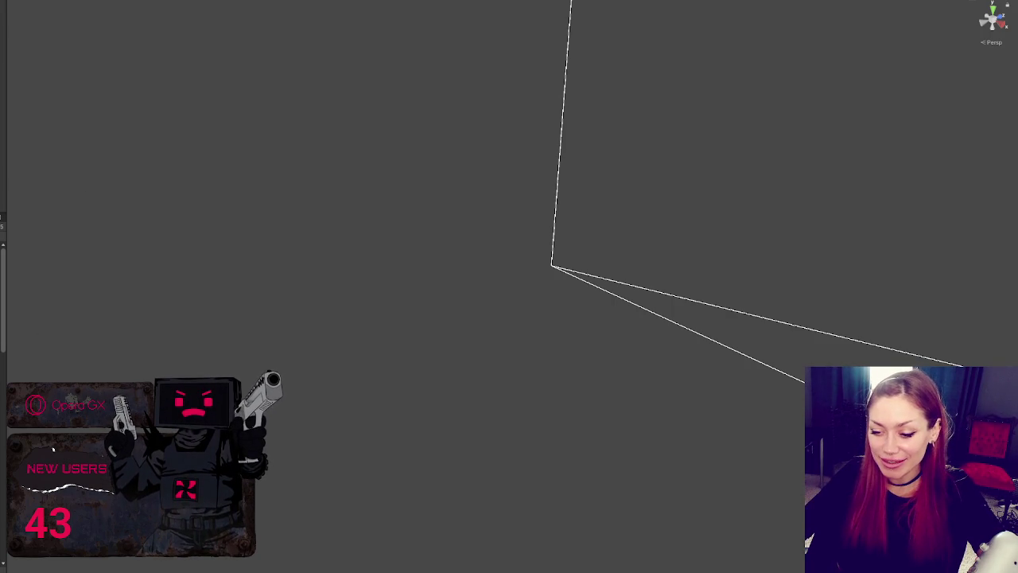
left_click_drag(6, 566, 42, 566)
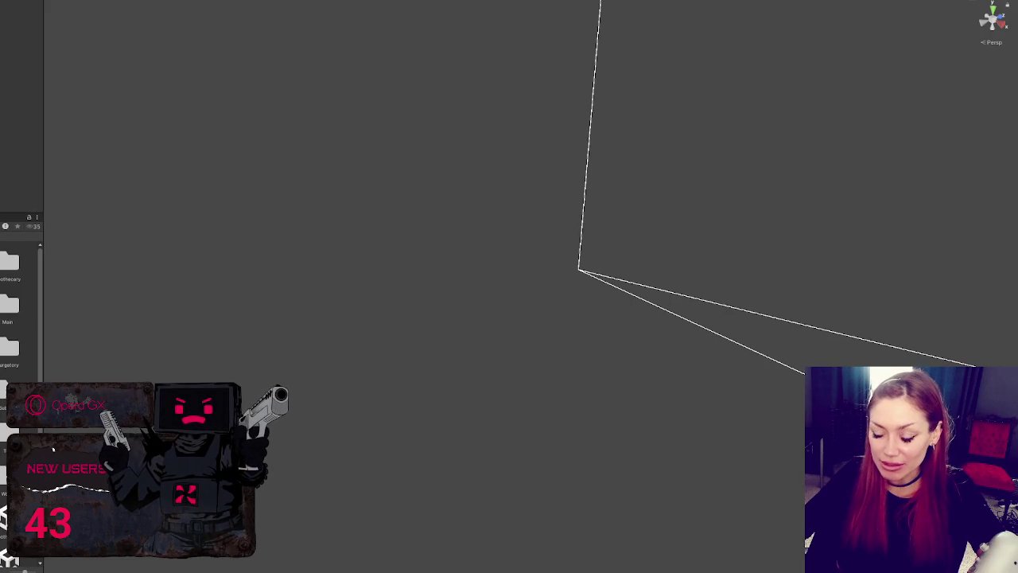
left_click(16, 359)
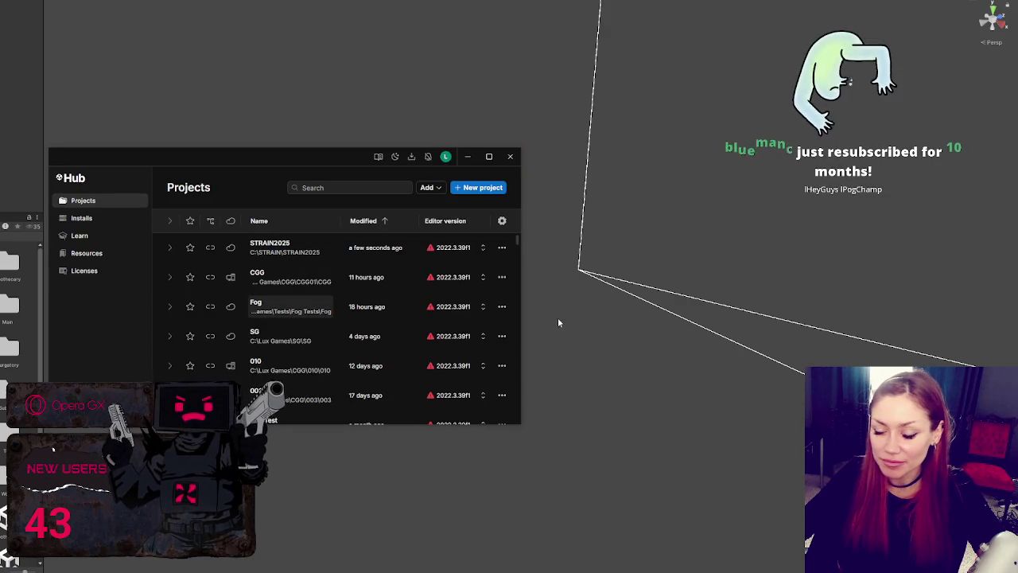
left_click(593, 321)
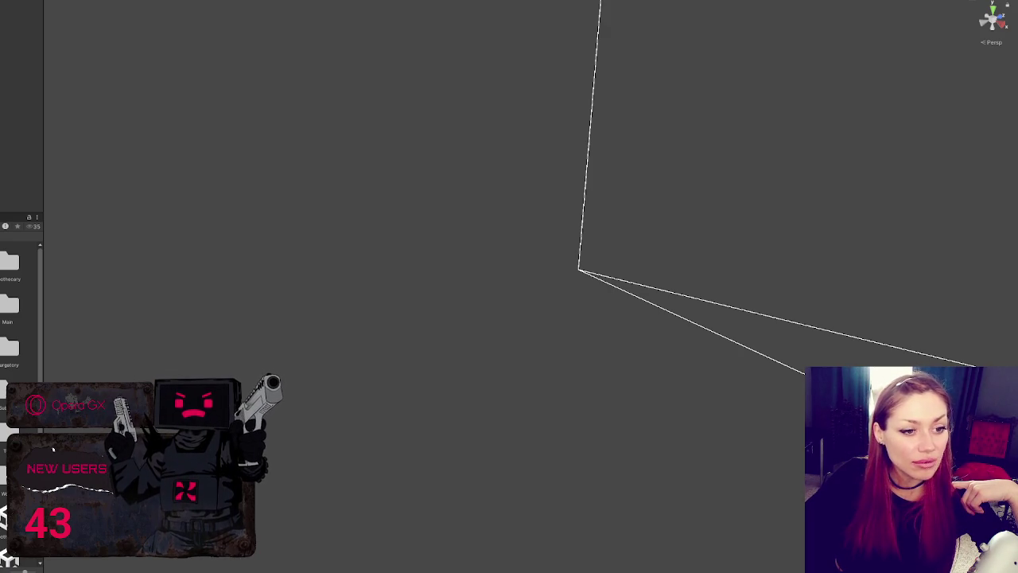
Bring up the browser playing the kitten Short, then return to Unity
key("alt+Tab")
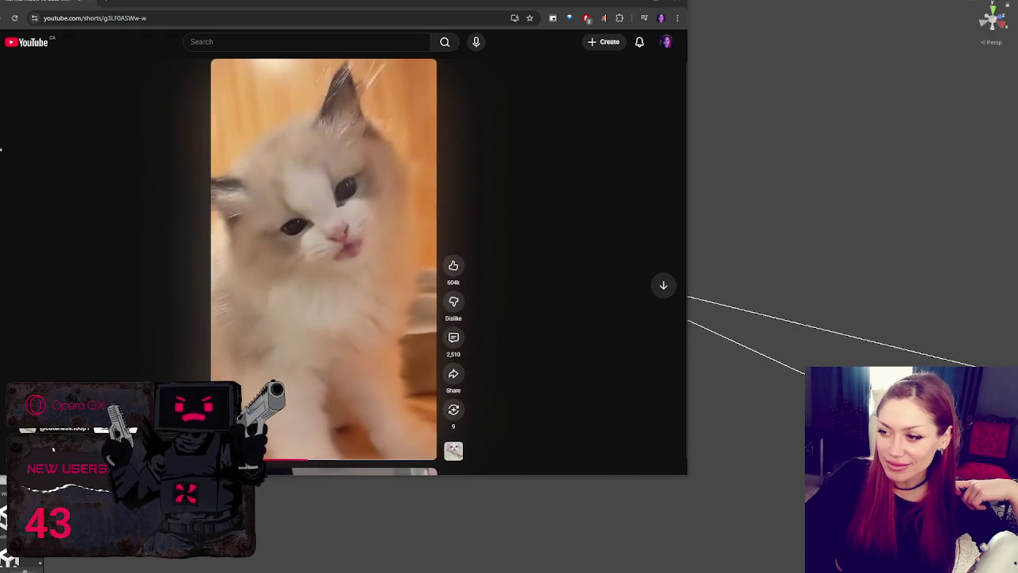
key("alt+Tab")
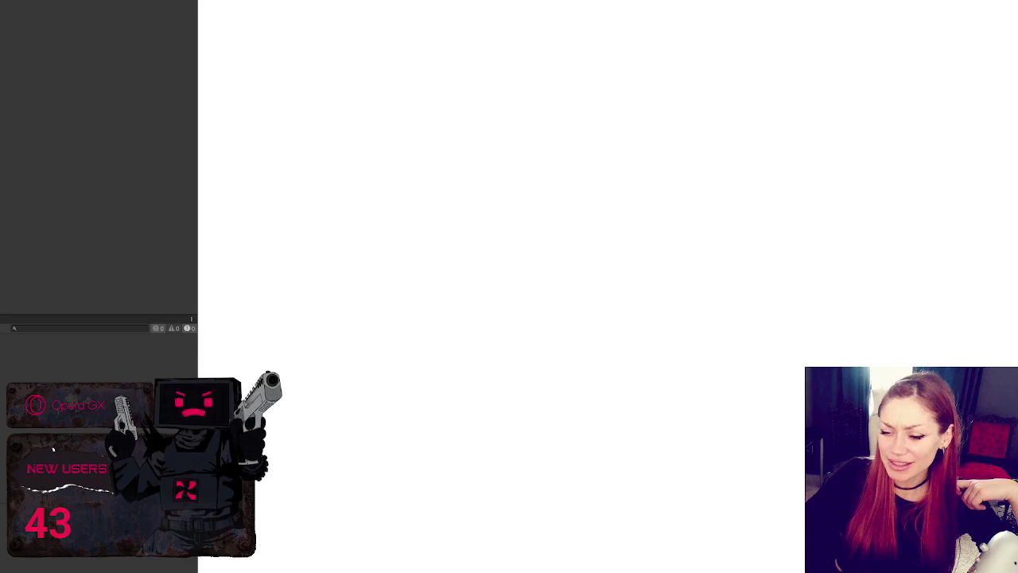
Back in the browser, skip ahead two cat Shorts, then close the browser window
key("alt+Tab")
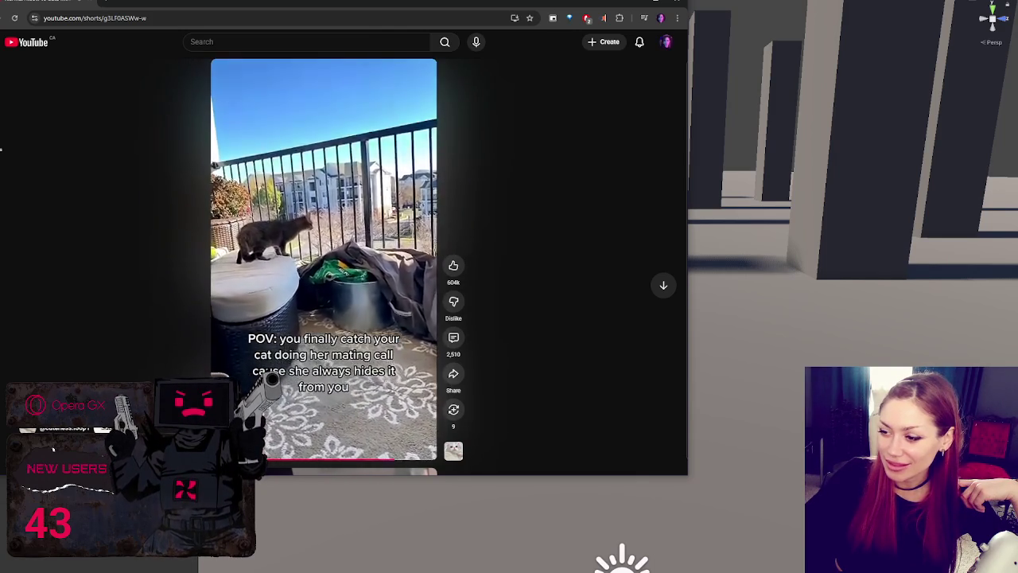
key("Down")
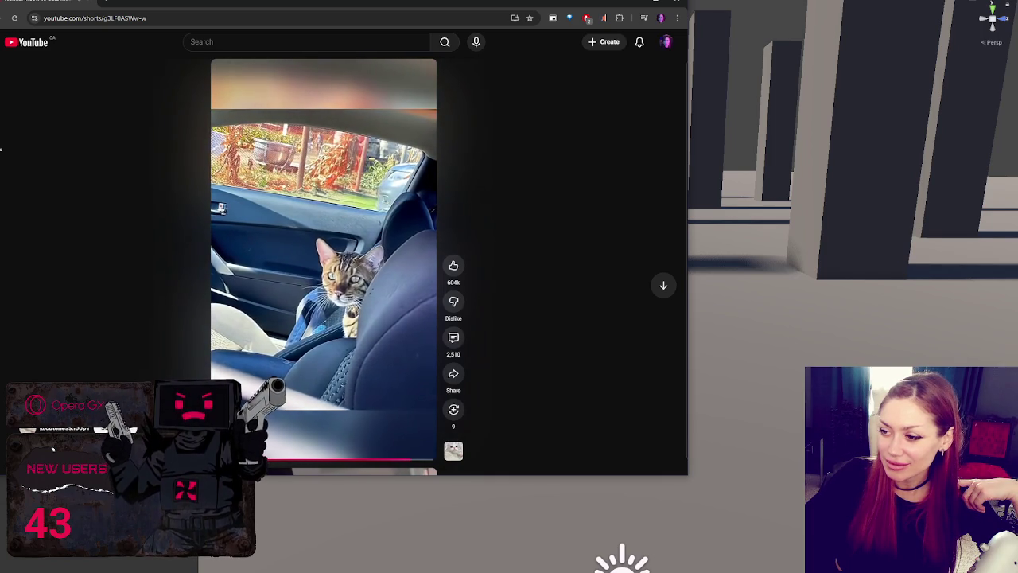
key("Down")
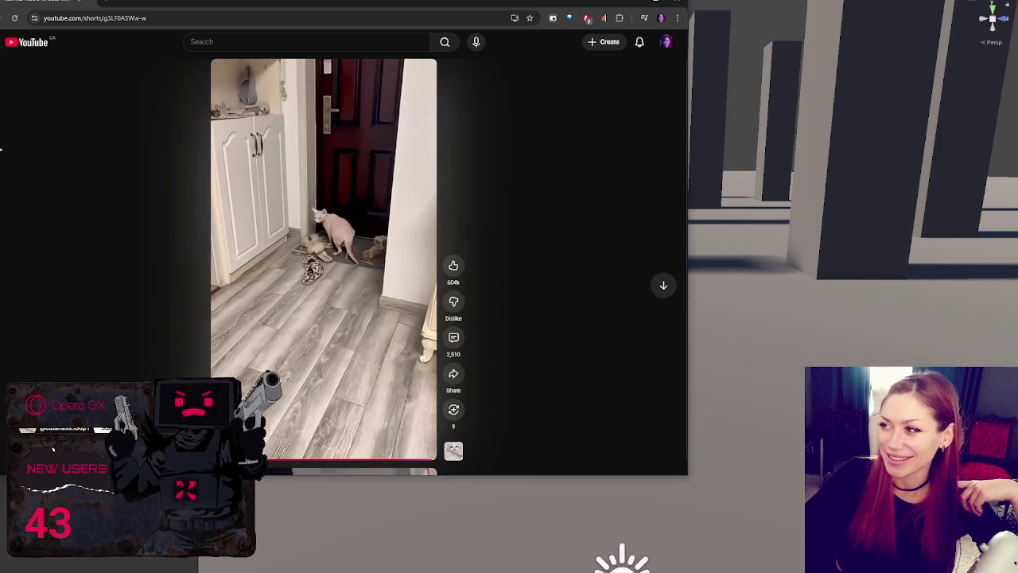
left_click(680, 5)
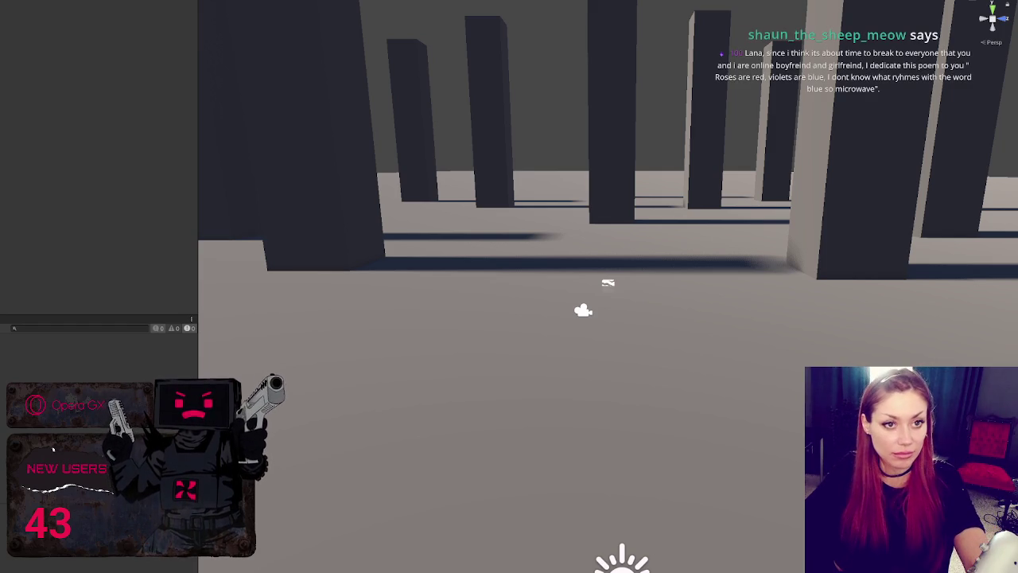
Switch from Unity to the Opera GX browser
key("alt+Tab")
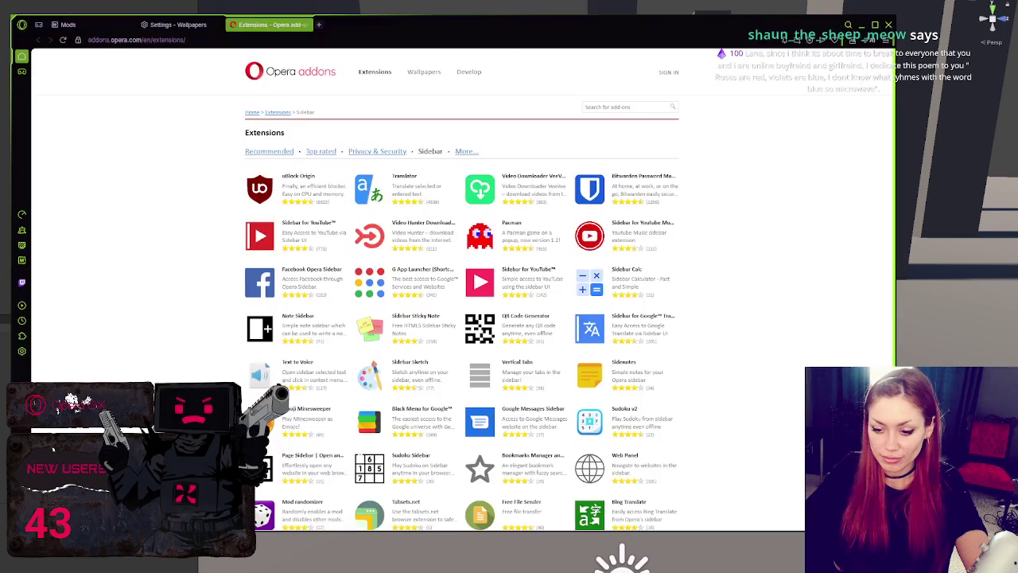
Load the pasted ray marching tutorial URL in a new Opera GX tab and play it
left_click(319, 28)
key("ctrl+v")
key("Return")
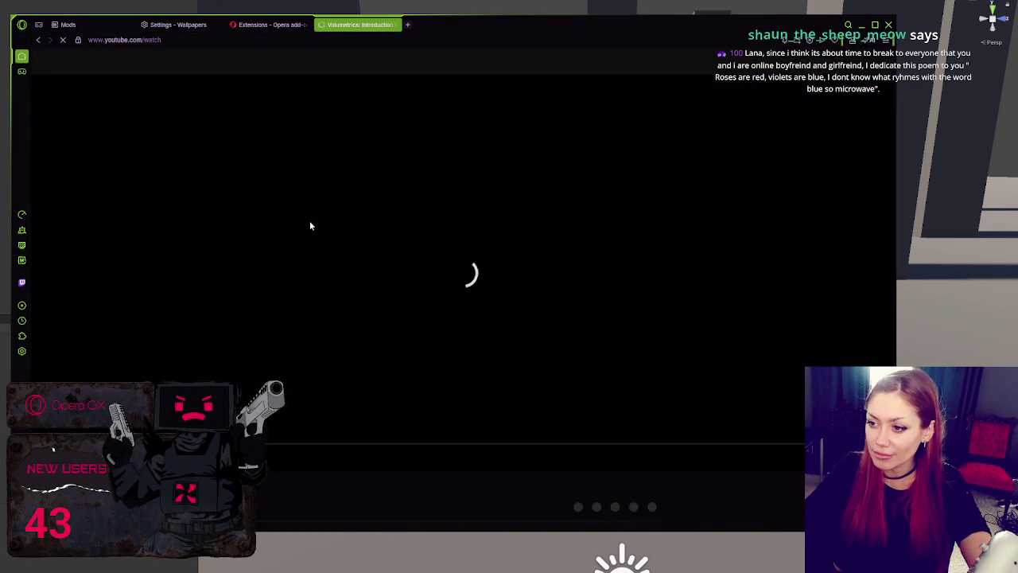
left_click(310, 224)
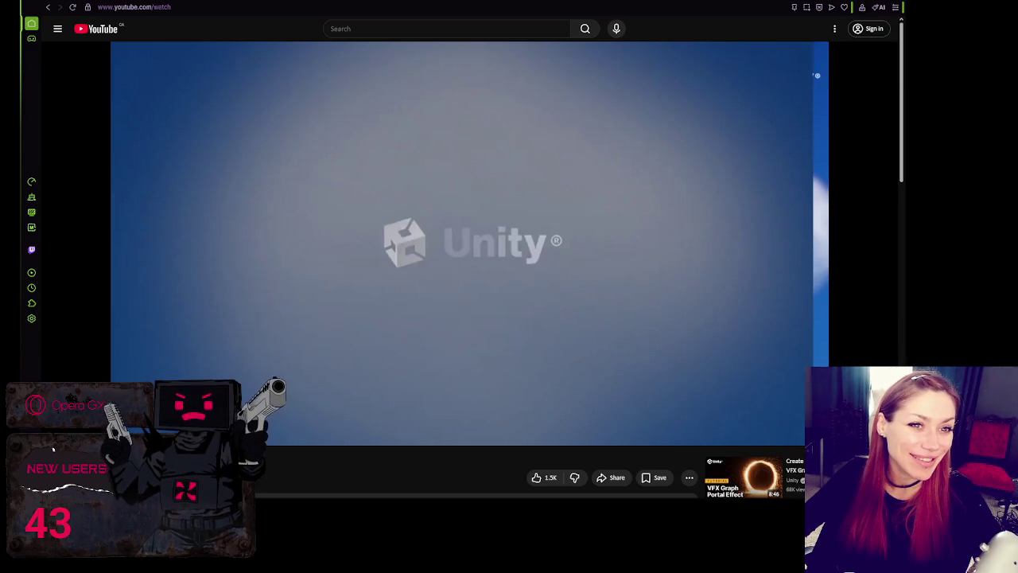
left_click(324, 179)
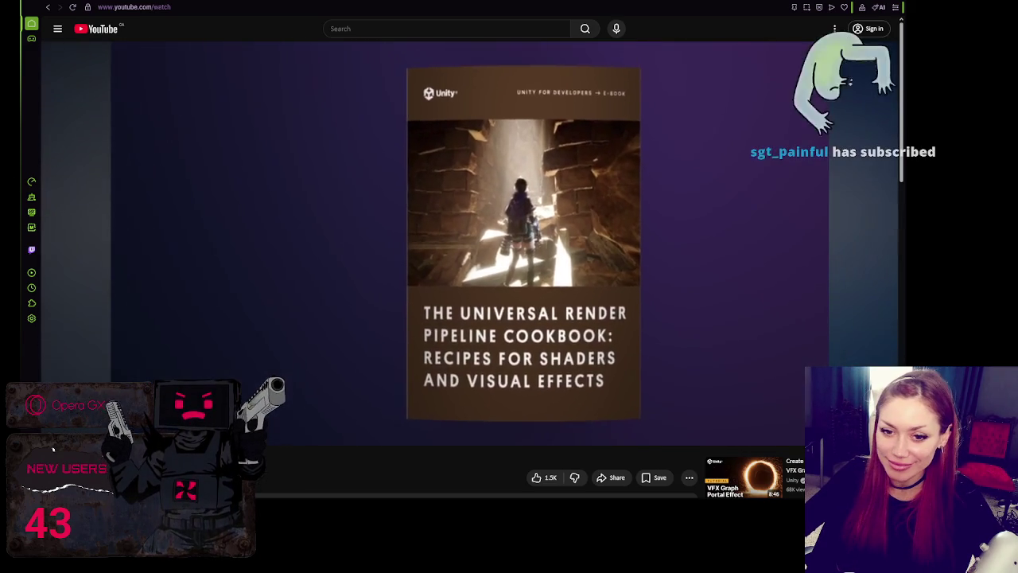
Pause on the URP Cookbook cover, resume, then follow the description's GitHub link
left_click(342, 284)
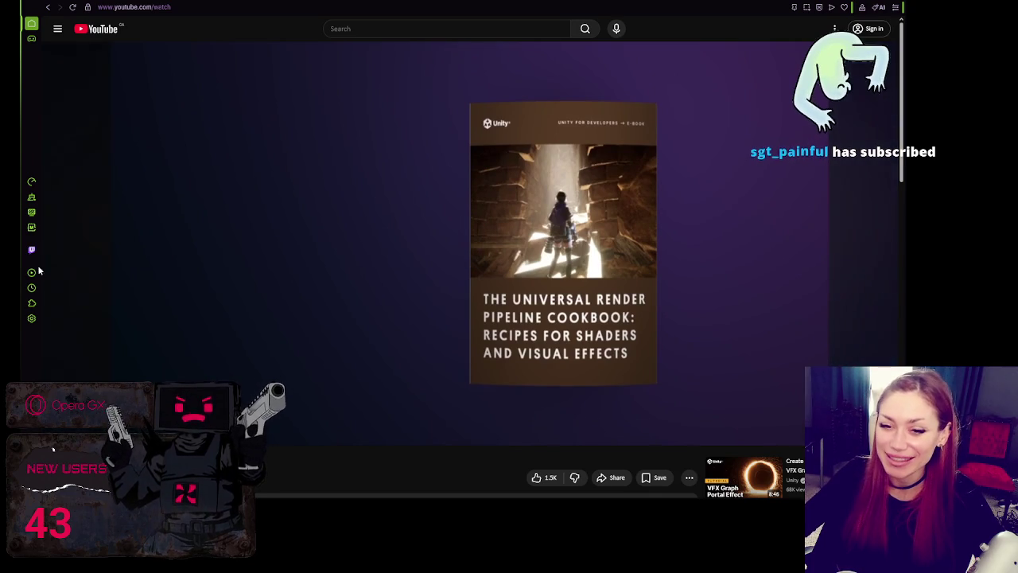
key("space")
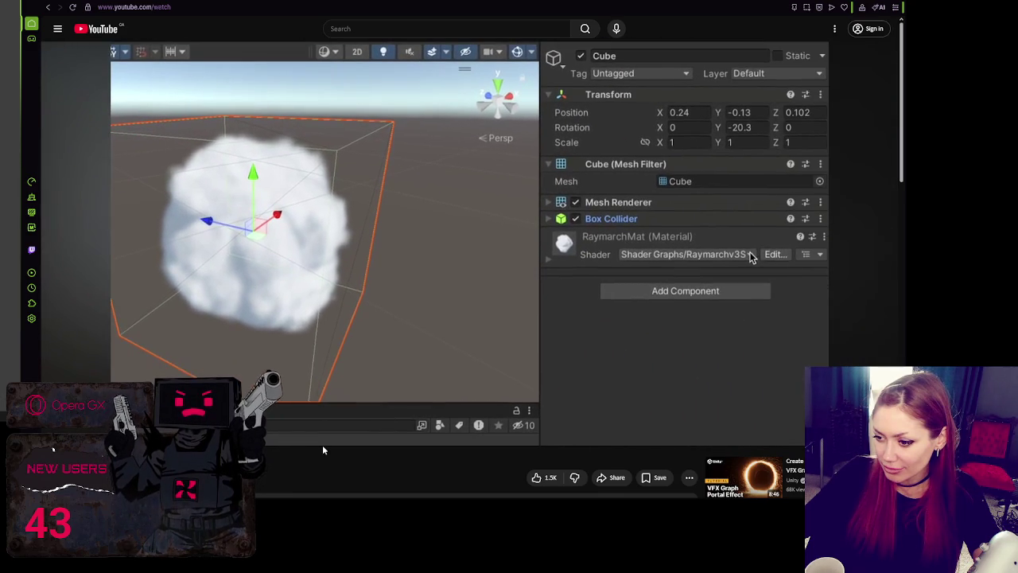
scroll(322, 451, "down", 1)
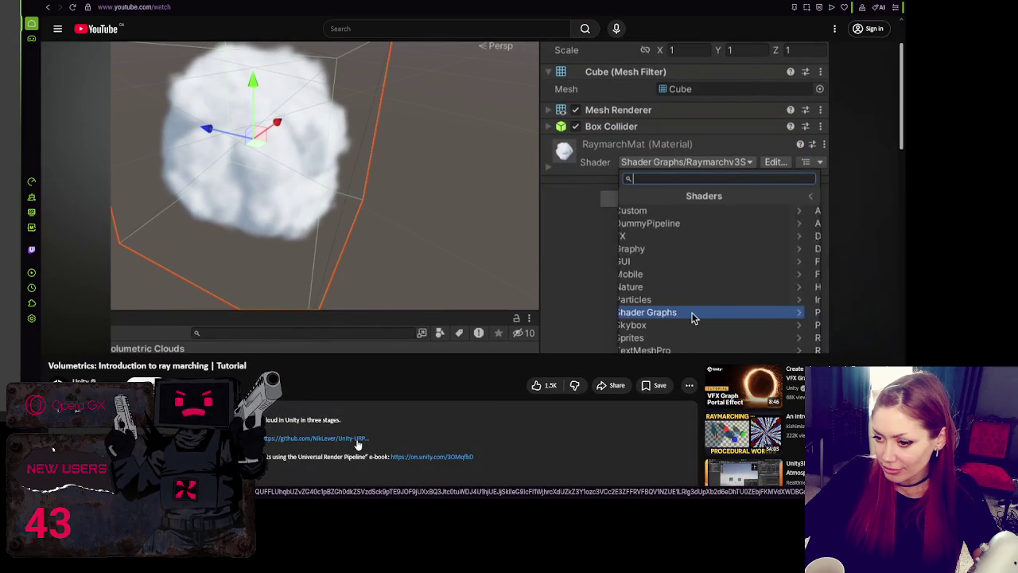
left_click(357, 440)
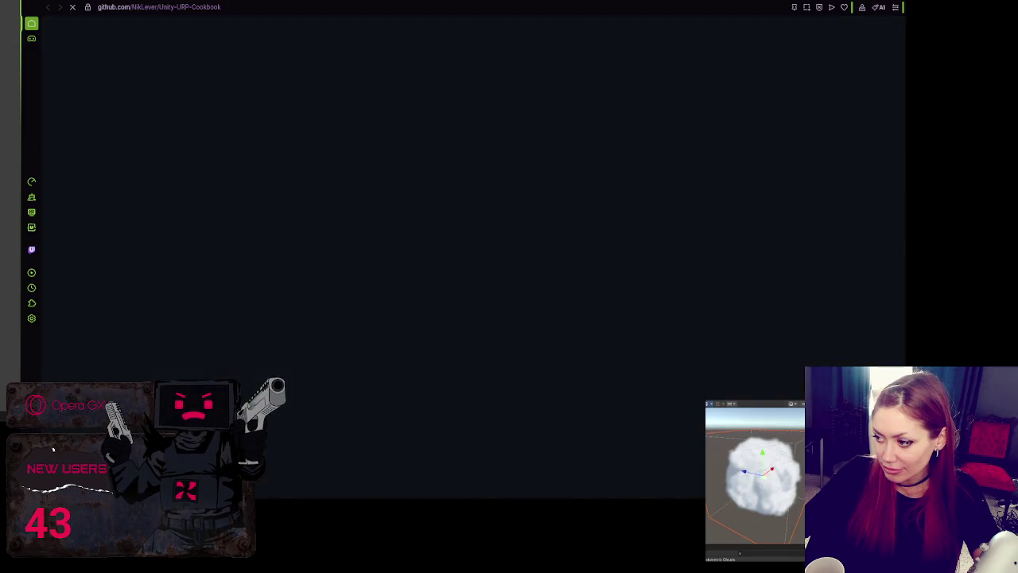
Go back a page, scroll the repository page, and turn on the browser's RAM Limiter
key("alt+Left")
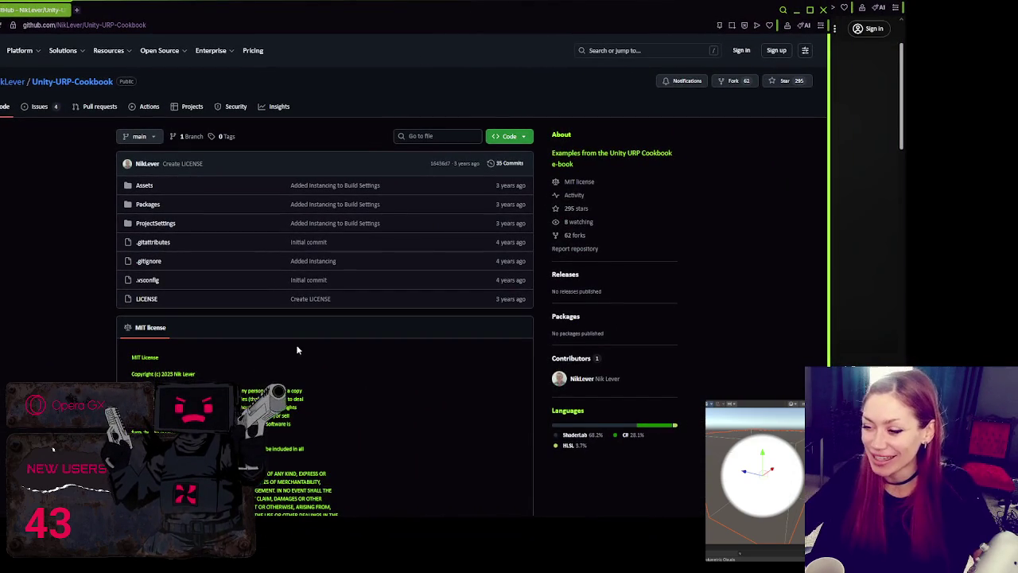
scroll(296, 344, "down", 2)
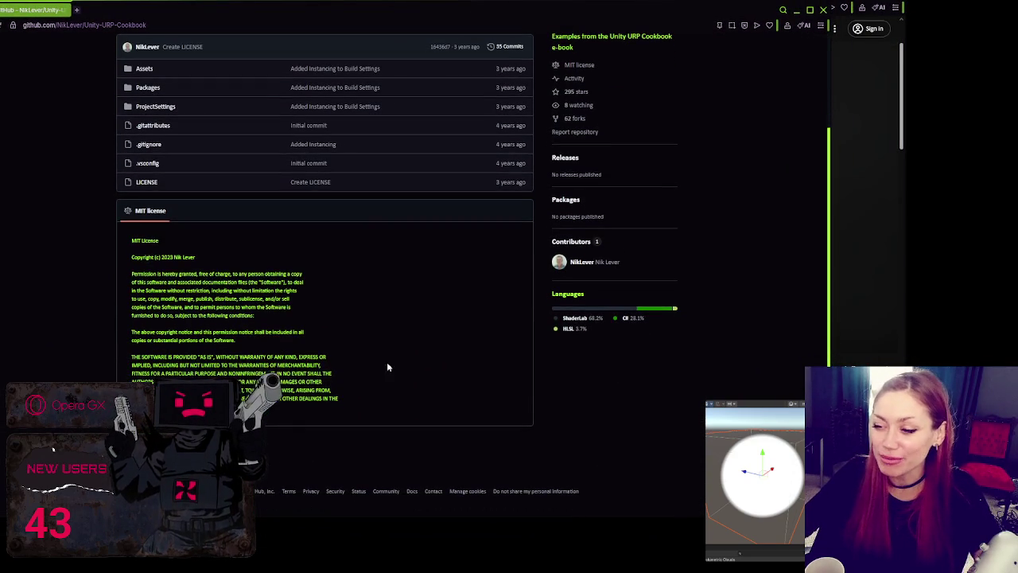
scroll(393, 232, "up", 2)
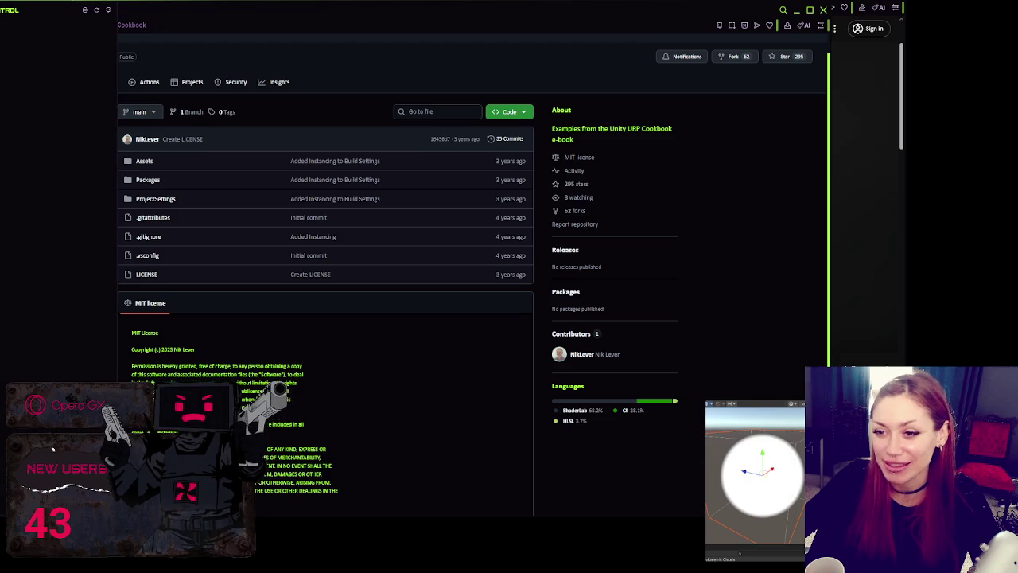
left_click(93, 40)
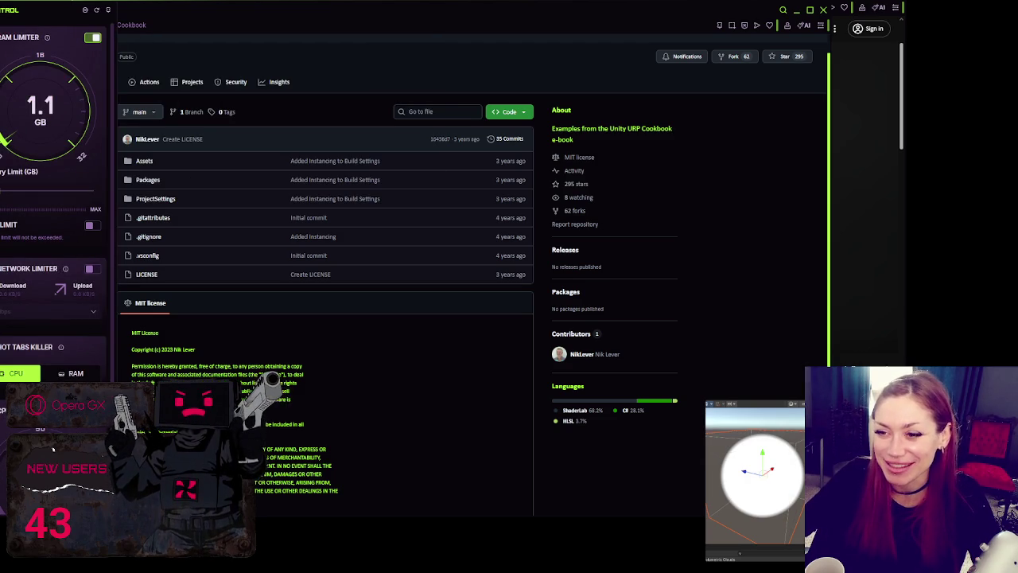
Open the Unity-URP-Cookbook repository's Assets folder and scroll through its listing
scroll(478, 360, "down", 1)
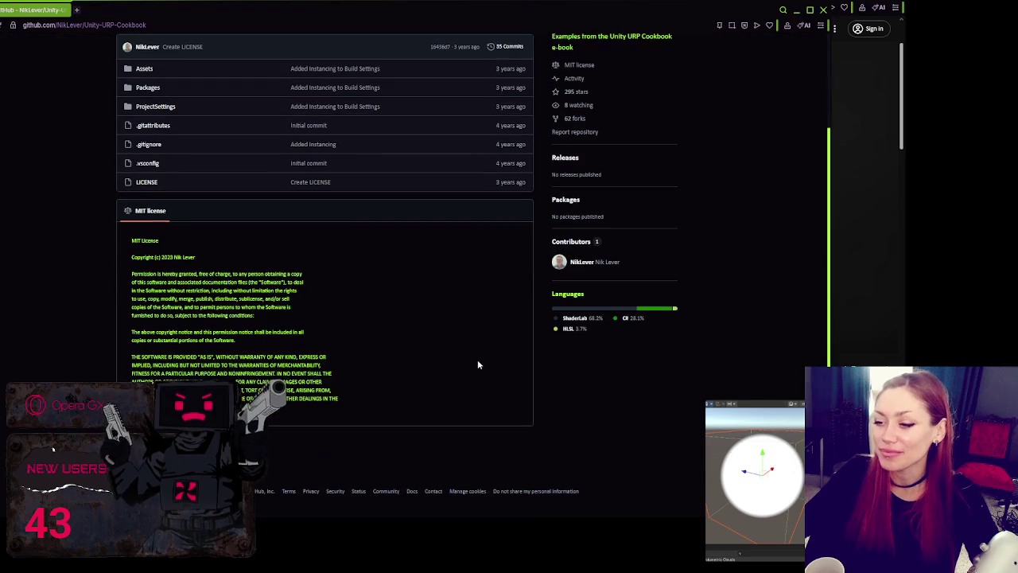
scroll(220, 270, "up", 1)
scroll(220, 269, "up", 1)
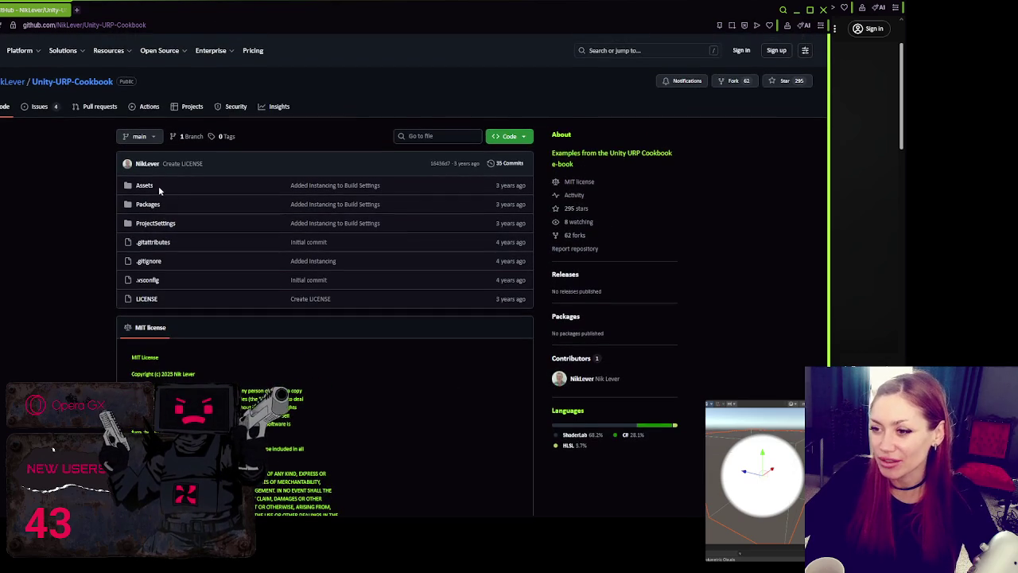
left_click(195, 189)
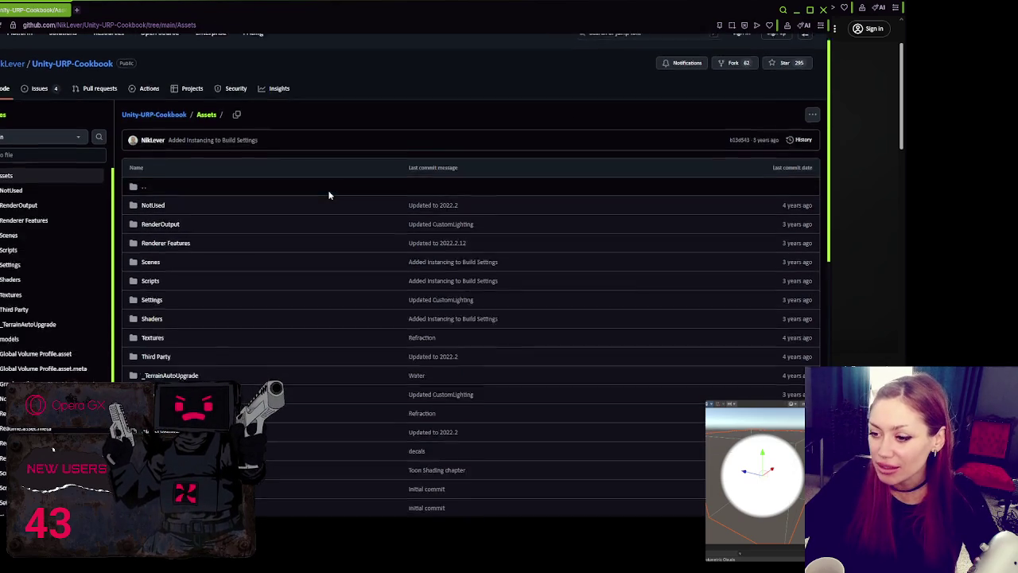
scroll(328, 191, "down", 10)
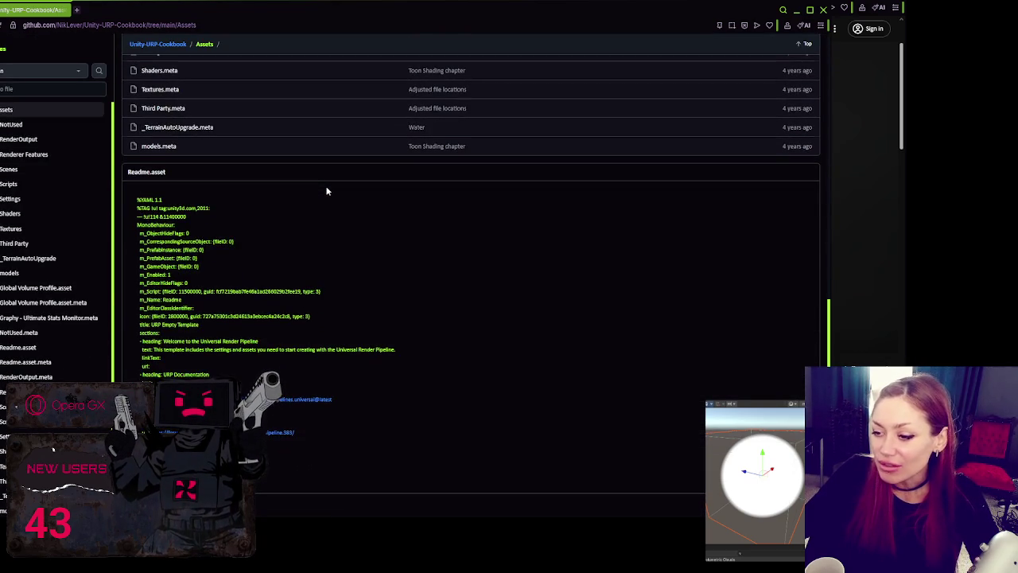
scroll(326, 191, "up", 10)
key("alt+Tab")
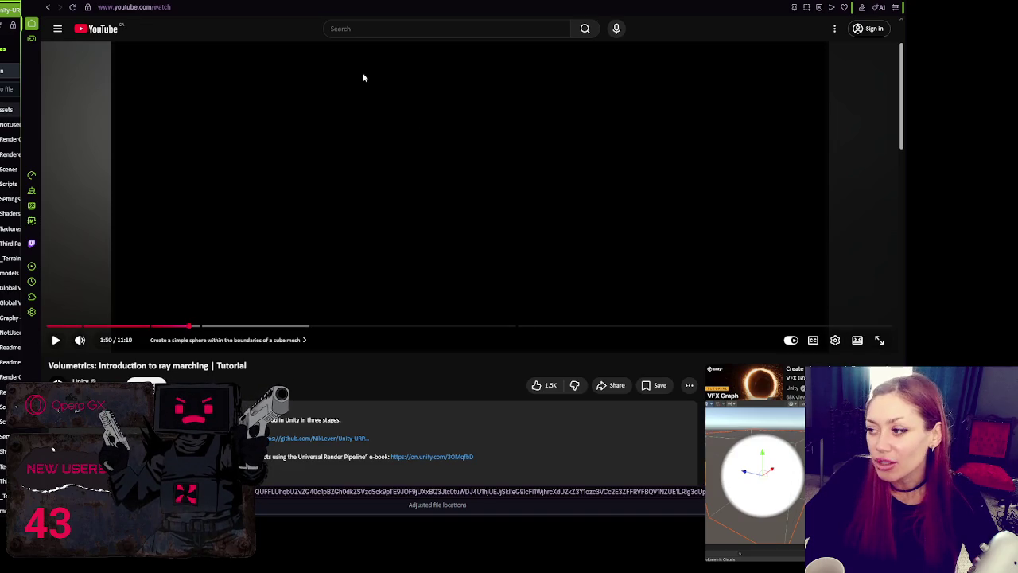
Expand the ray marching tutorial from the mini-player back to the full-size player
mouse_move(758, 451)
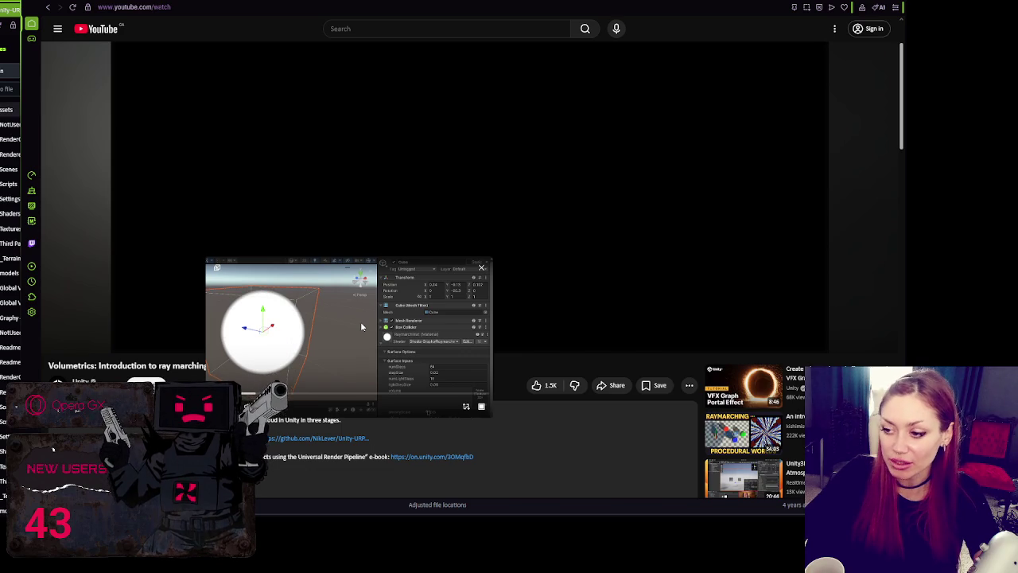
left_click(481, 268)
scroll(255, 280, "up", 2)
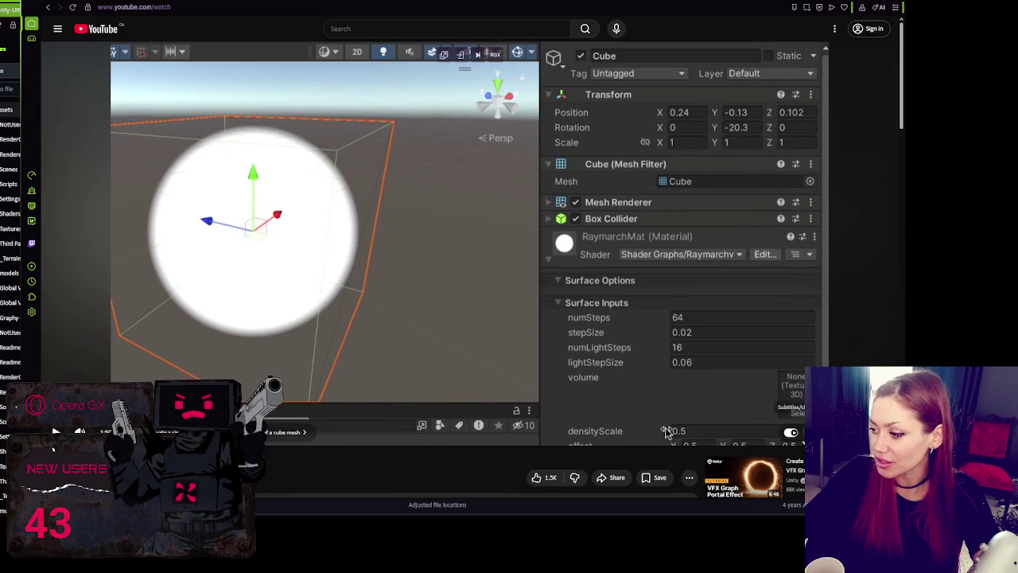
Set the tutorial's playback speed to 1.15x and resume the video
left_click(819, 432)
left_click(819, 431)
left_click(842, 432)
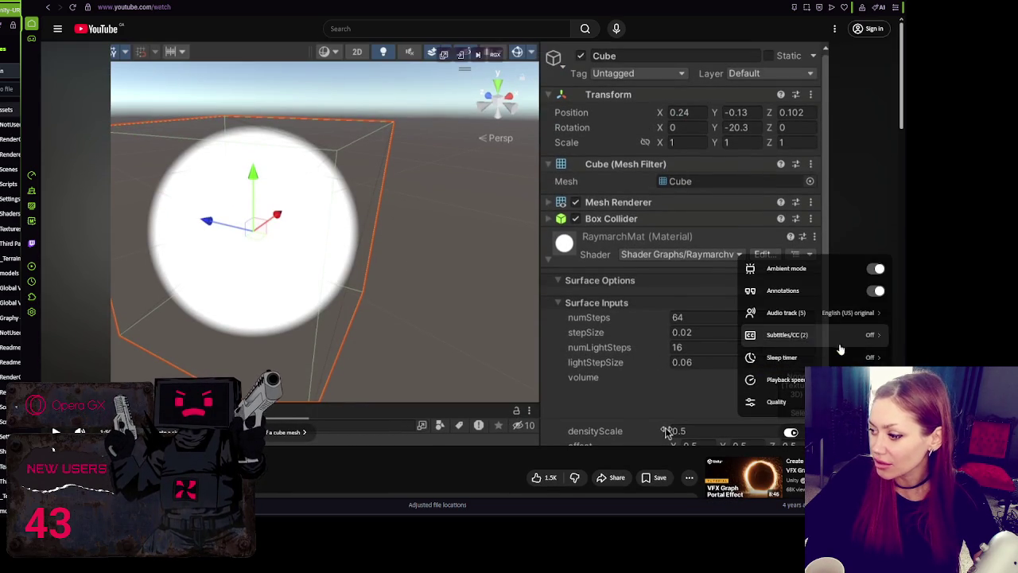
left_click(784, 379)
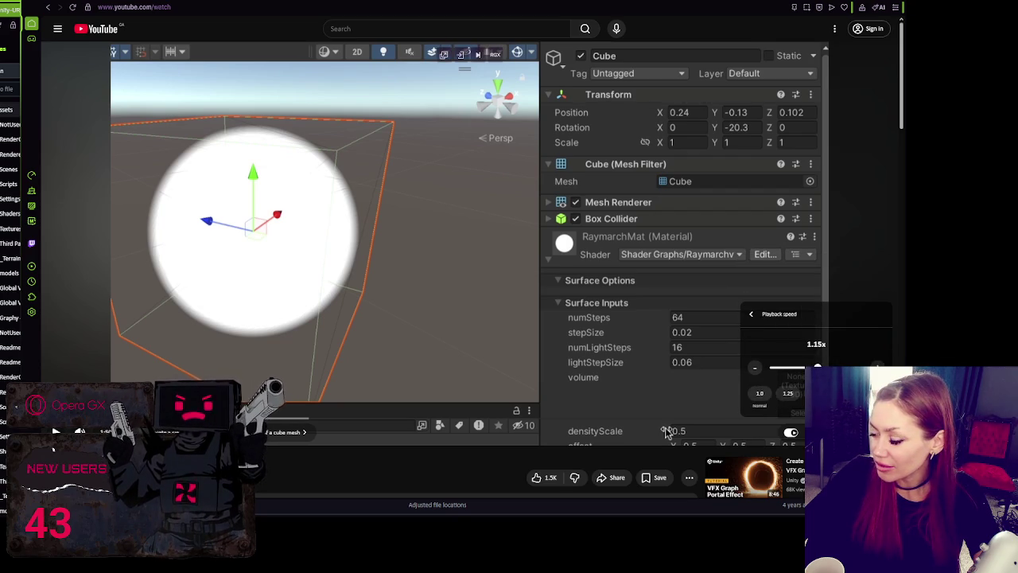
left_click(666, 432)
left_click(667, 430)
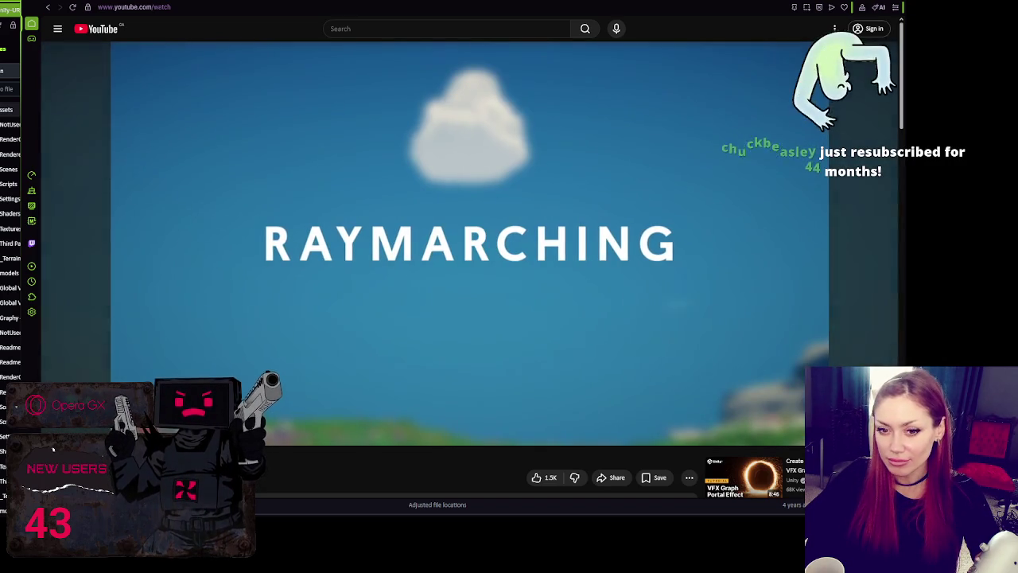
Pause the tutorial on the RAYMARCHING title card, then resume playback
left_click(145, 268)
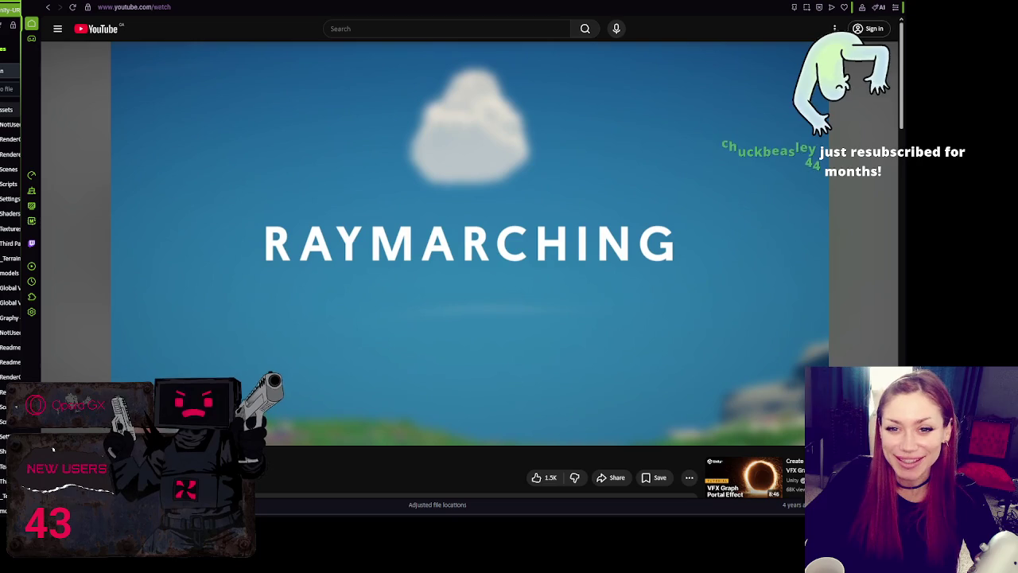
key("space")
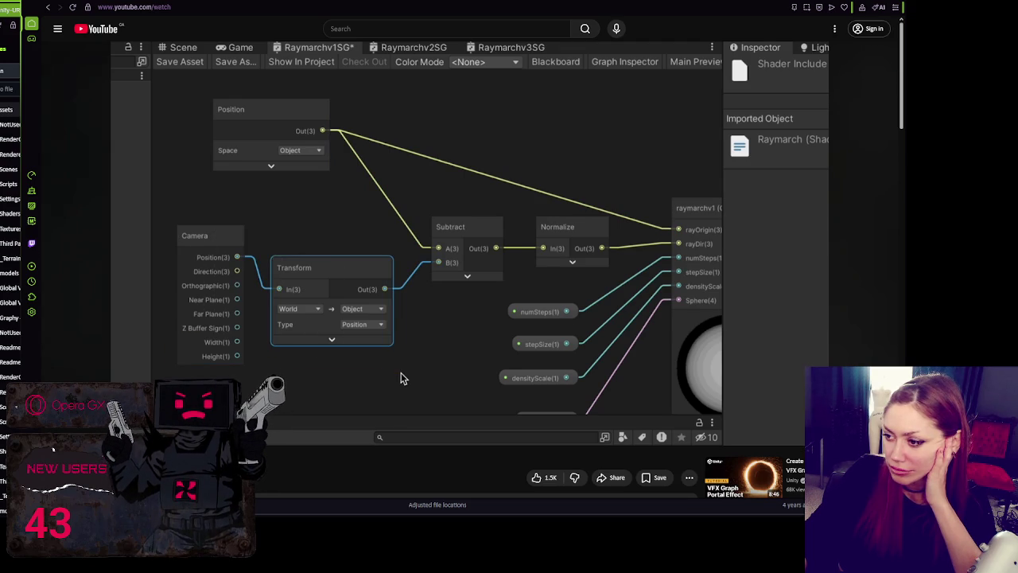
Pause the tutorial on the Shader Graph section, then resume playback toward the decay curve
left_click(388, 340)
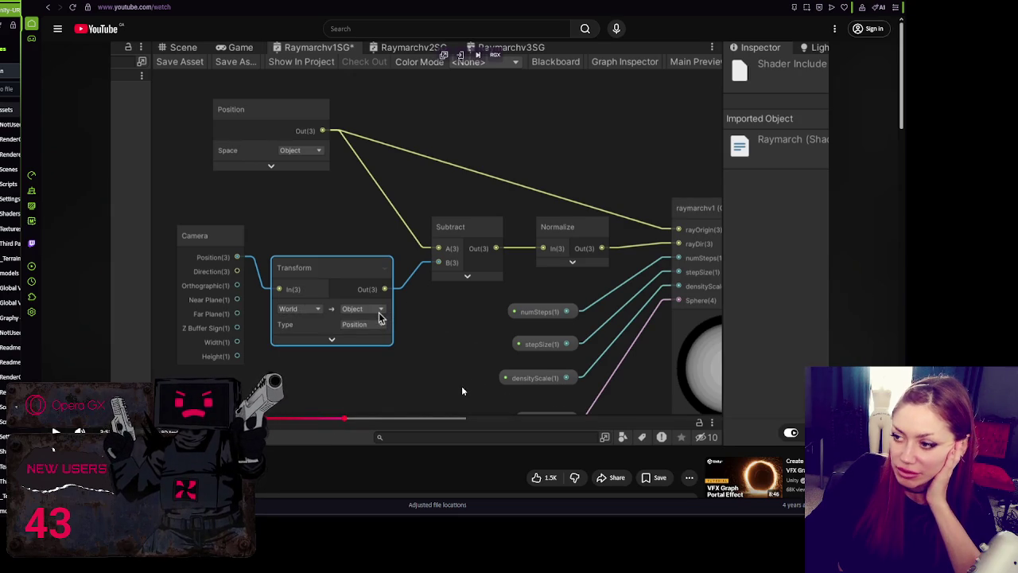
left_click(410, 342)
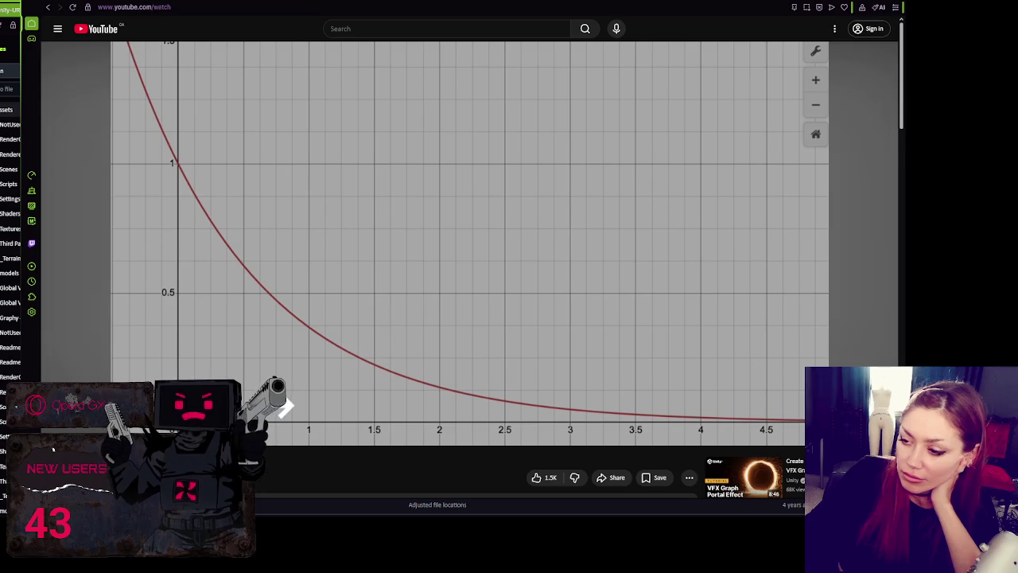
Skip the tutorial ahead from the falloff graph to the light-loop and shadow code listing
key("ctrl+l")
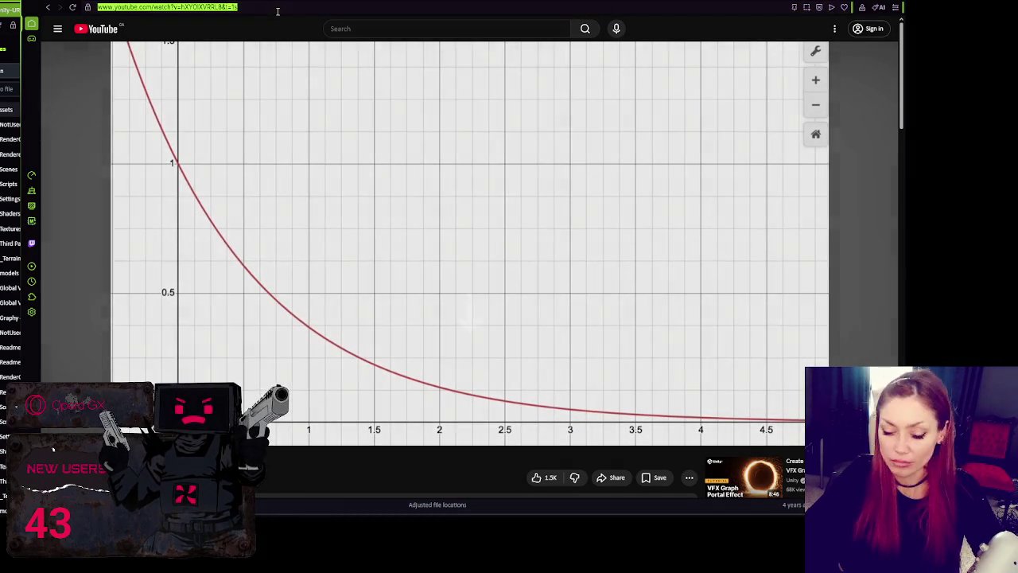
key("Escape")
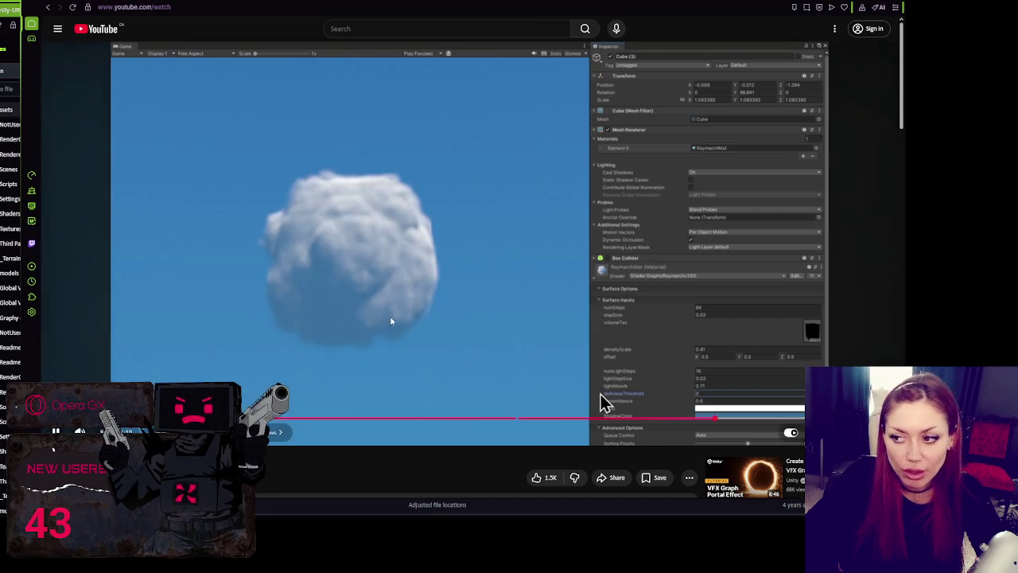
Resume the tutorial until it shows the rendered puffy cloud scene in Unity
left_click(601, 393)
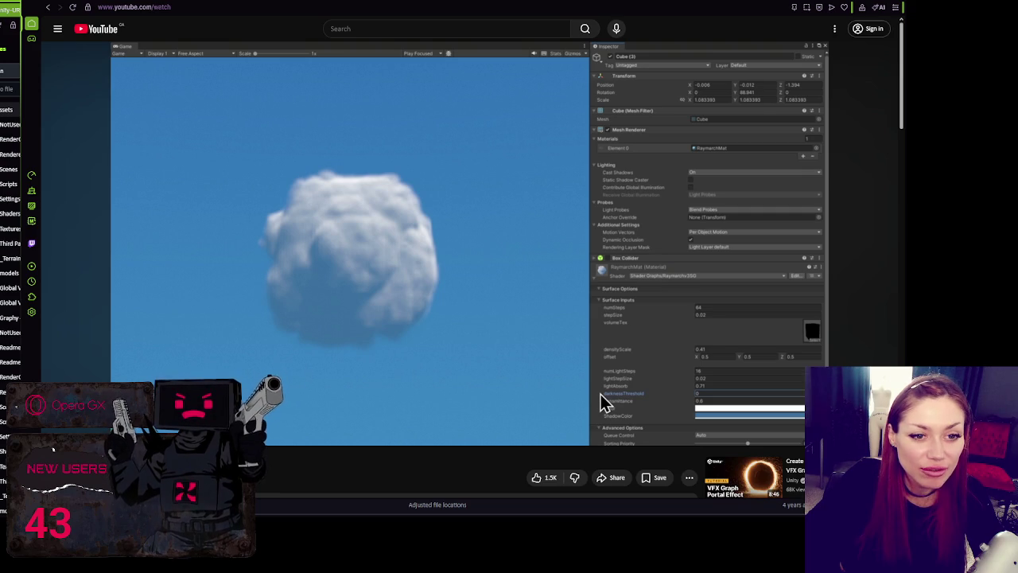
mouse_move(435, 263)
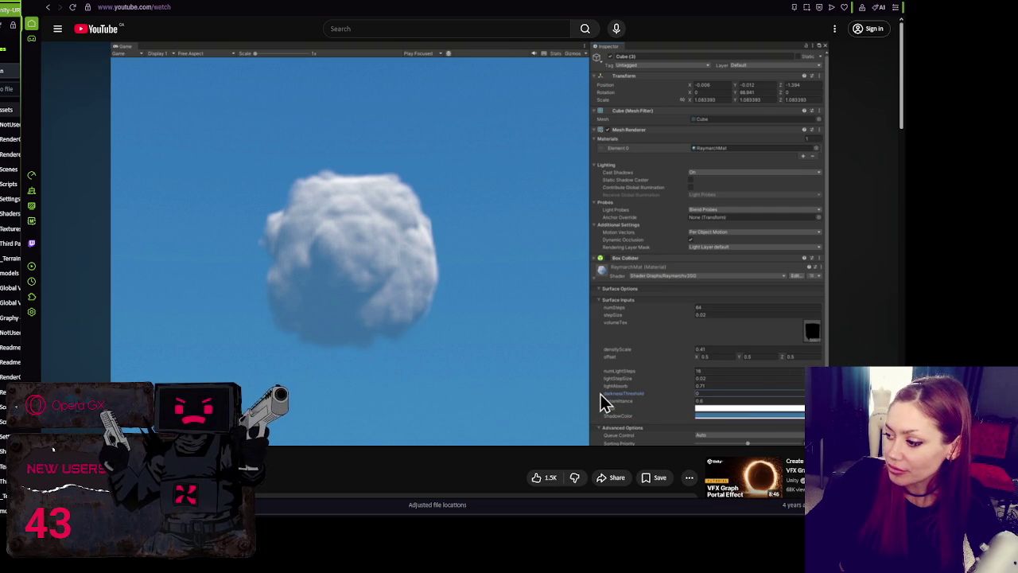
mouse_move(391, 335)
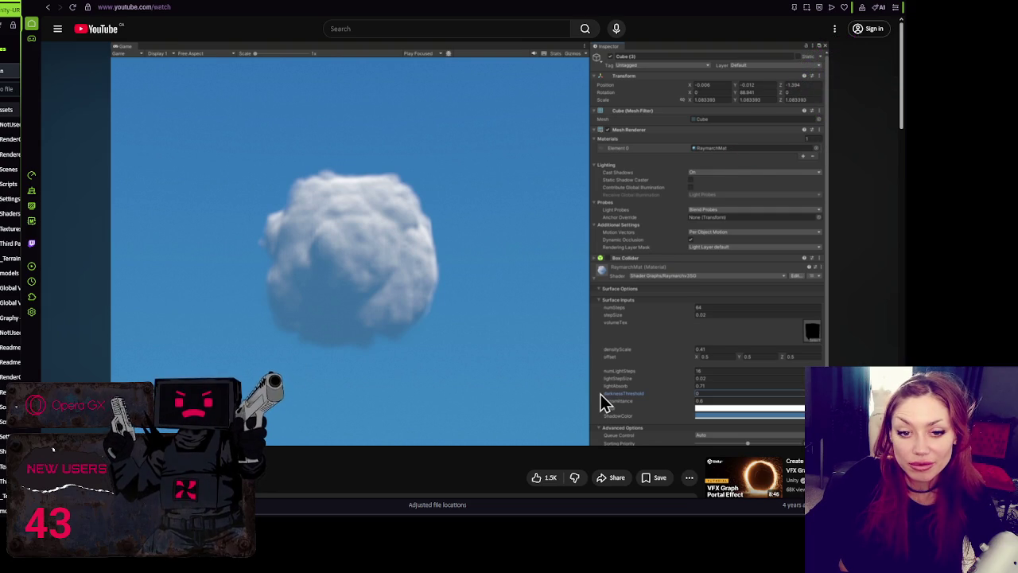
mouse_move(336, 269)
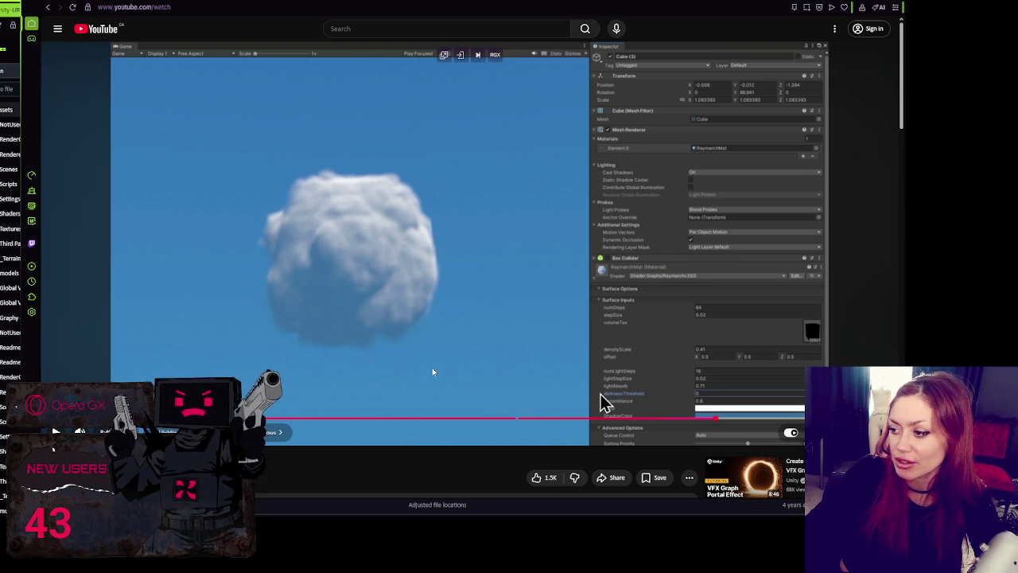
left_click(601, 394)
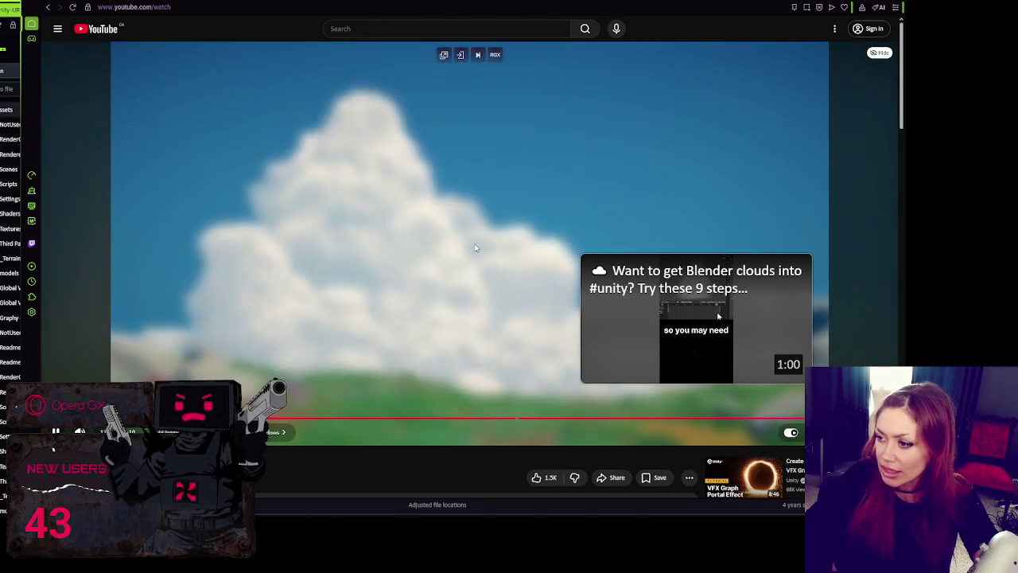
Pause the video on its closing shot of a tall cloud over a landscape
left_click(473, 243)
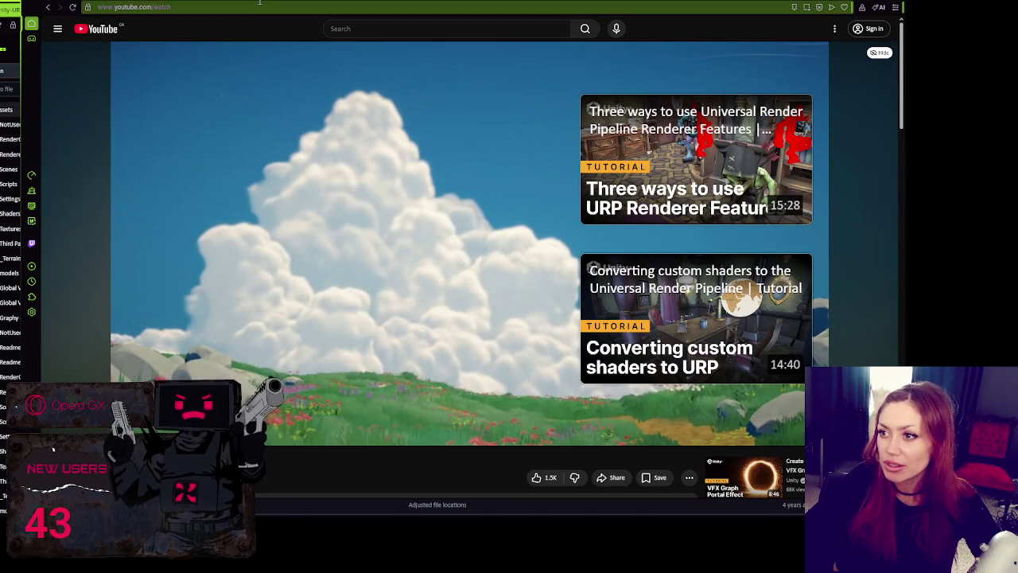
Open the Unity-URP-Cookbook GitHub link from the video description
scroll(292, 353, "down", 1)
scroll(292, 352, "down", 3)
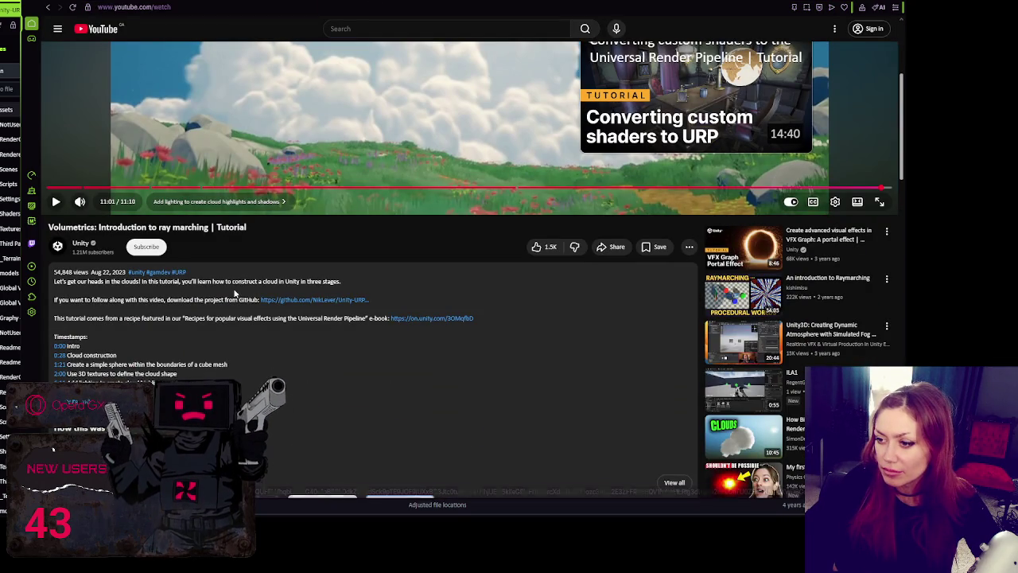
left_click(288, 299)
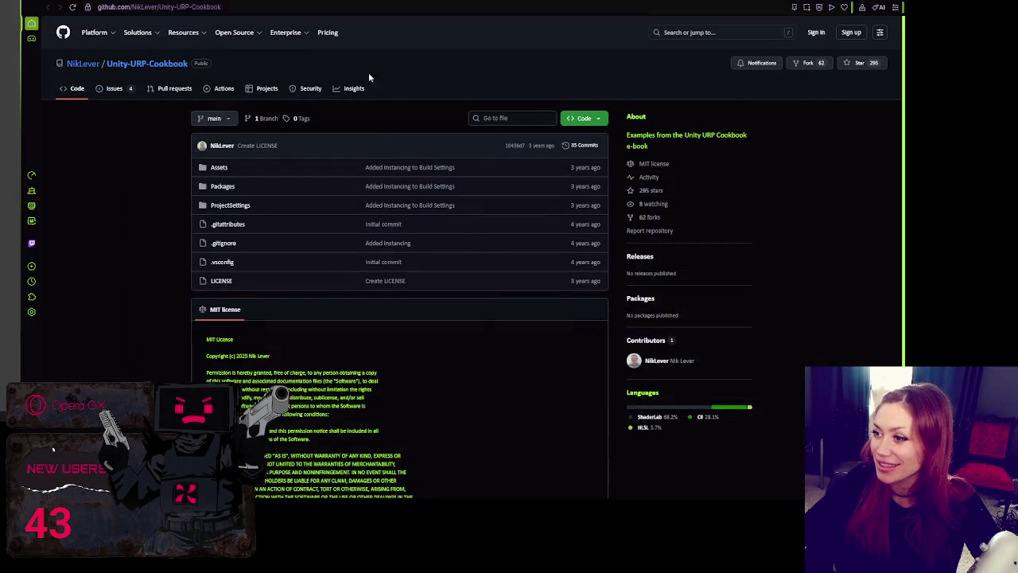
Download the Unity-URP-Cookbook repository as a ZIP from the Code menu
left_click(598, 119)
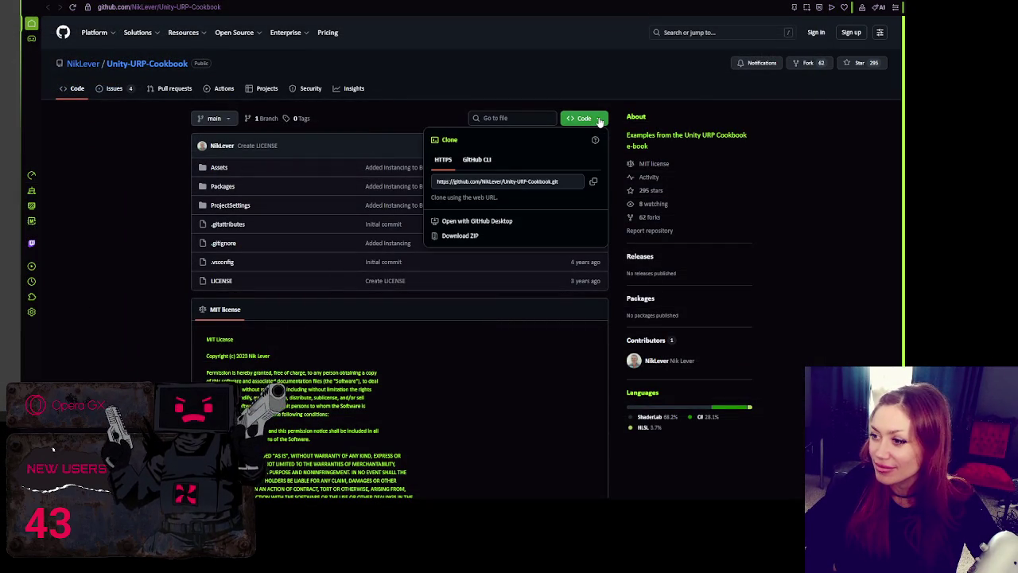
left_click(507, 243)
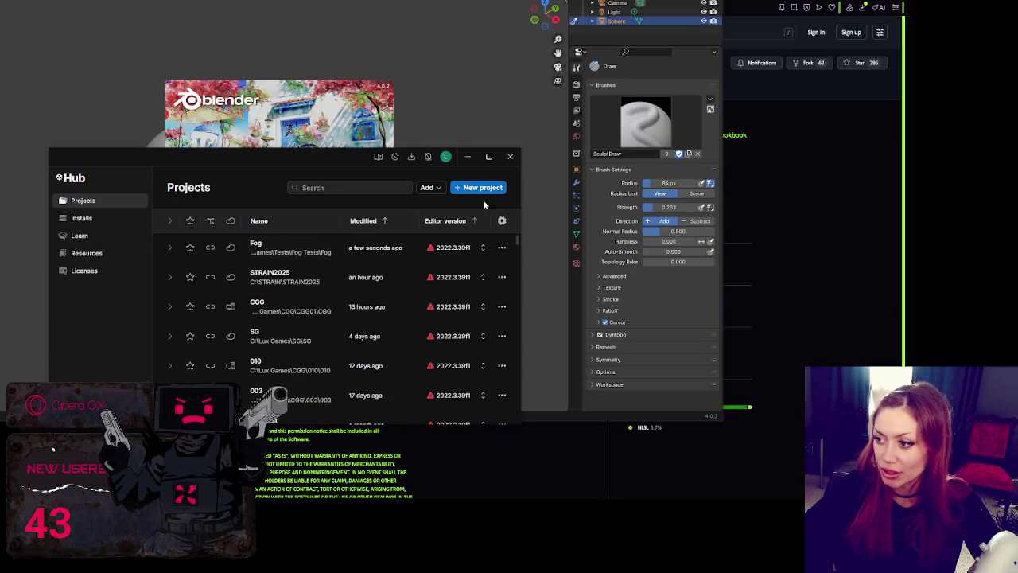
Create a Universal 3D project named 'Raymarching Test' in the Tests folder
left_click(478, 187)
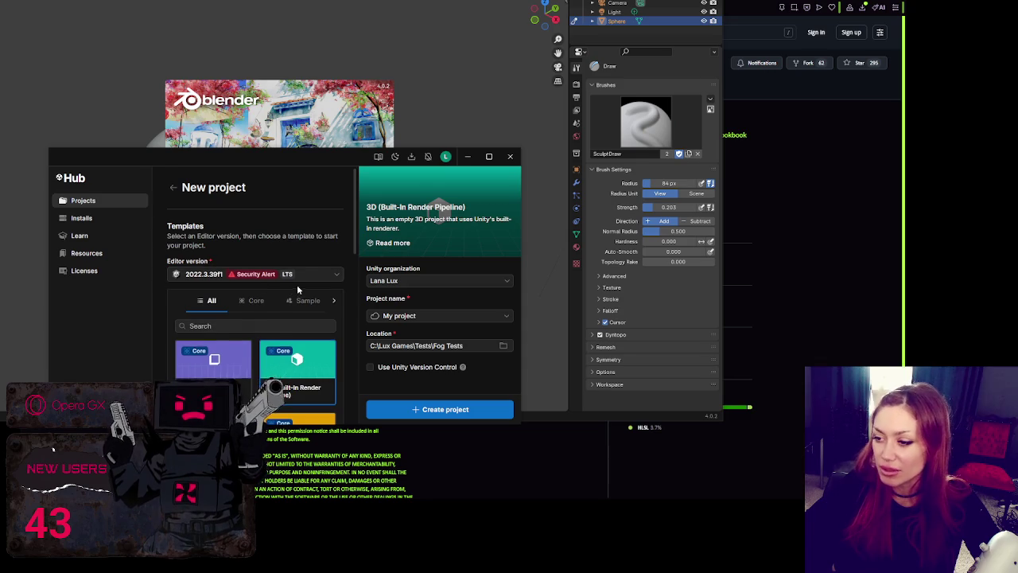
scroll(298, 288, "down", 4)
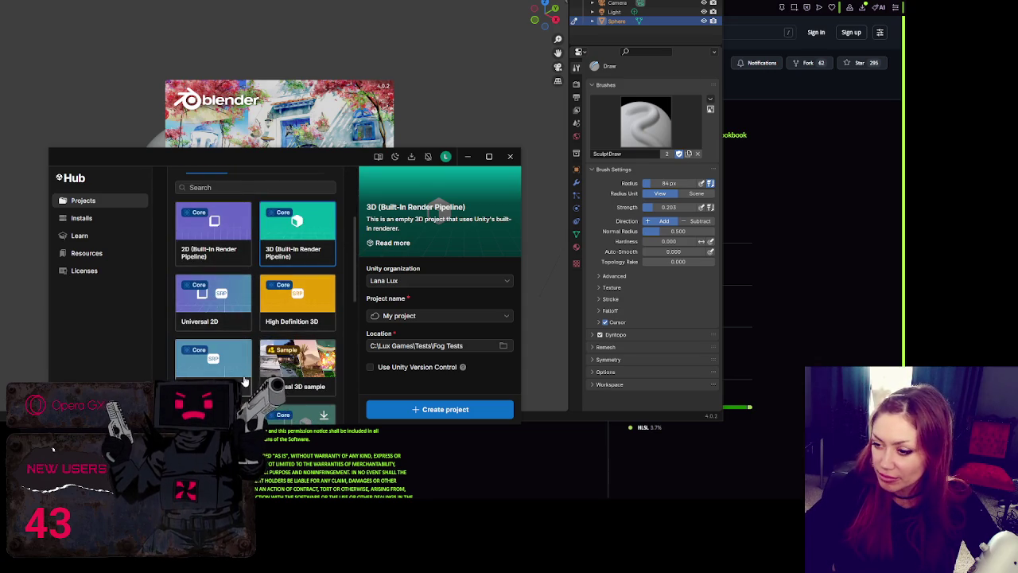
left_click(244, 380)
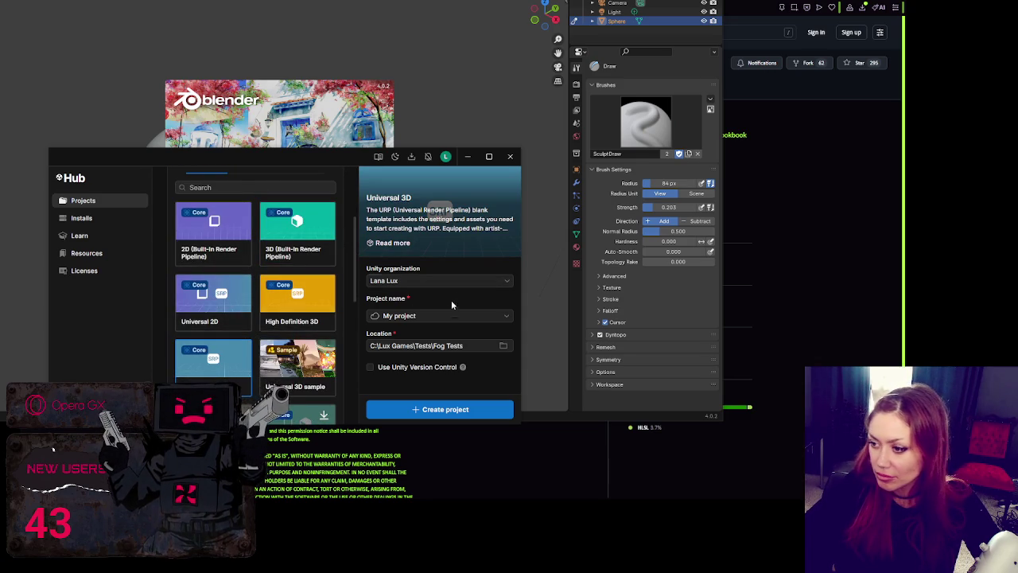
left_click(449, 316)
type("Raymarching")
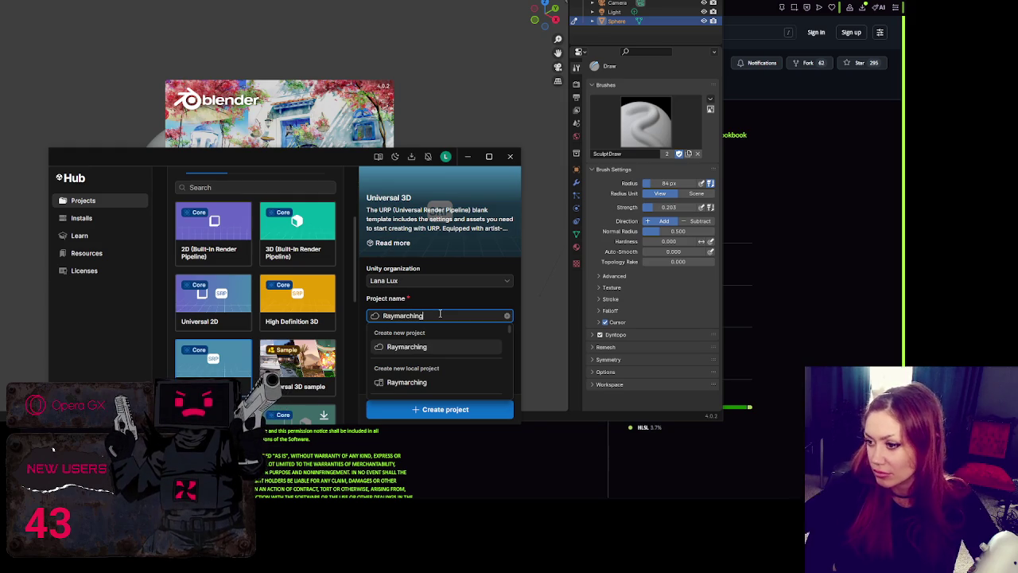
type(" Test")
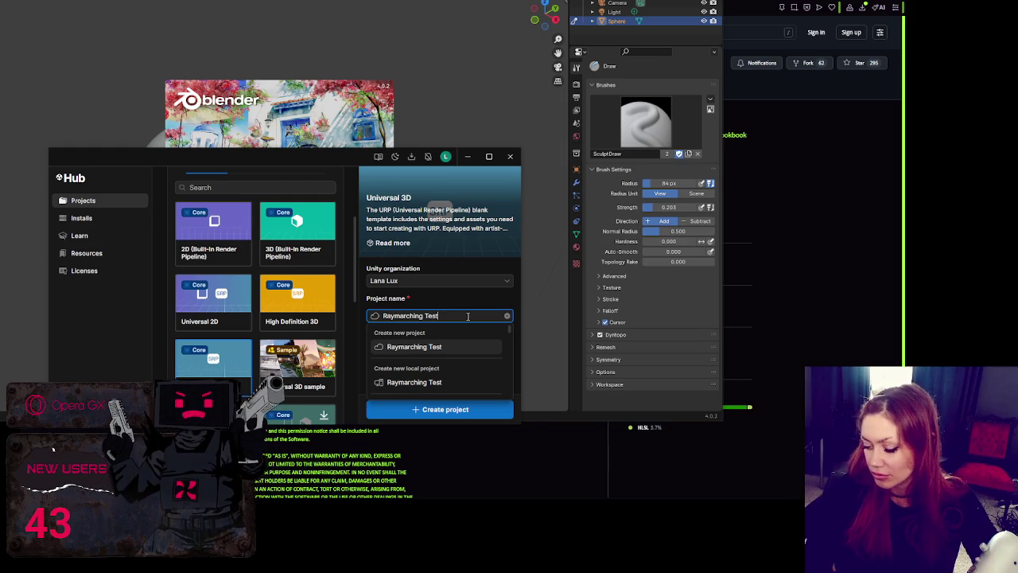
key("Return")
left_click(510, 351)
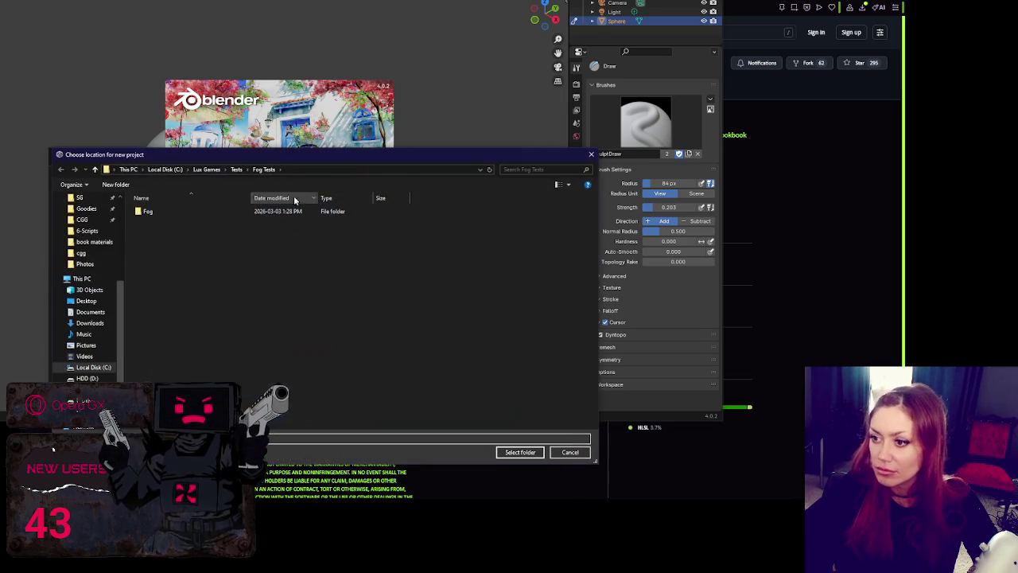
key("Return")
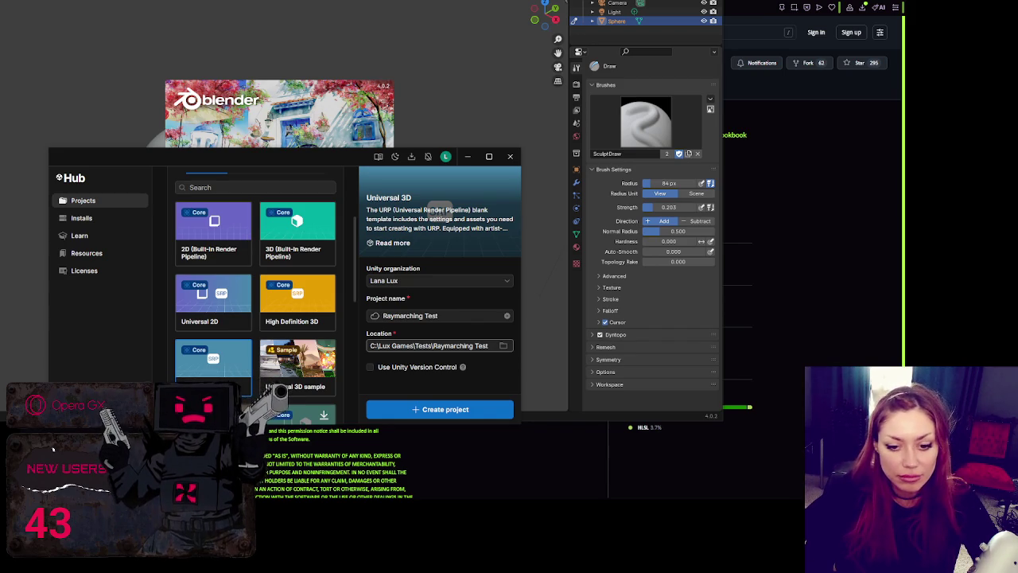
left_click(405, 410)
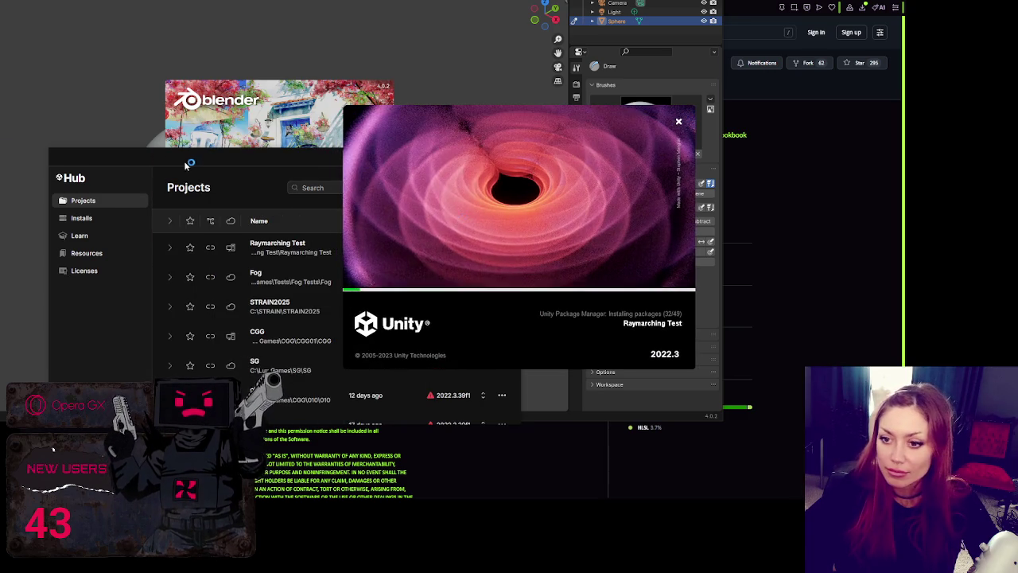
left_click(490, 159)
left_click(363, 55)
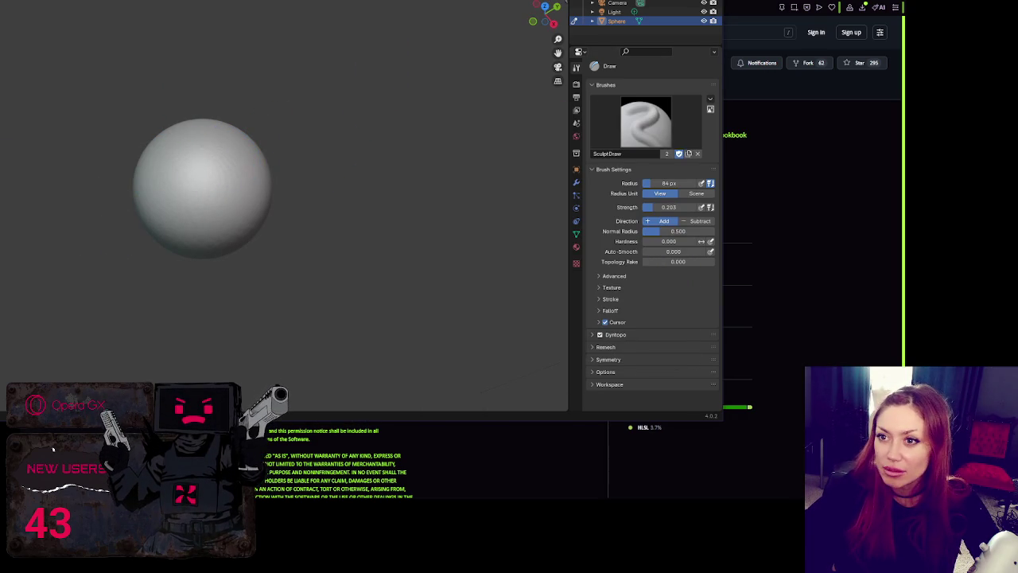
With the Blob brush, raise rounded bulges over the top of the sphere
scroll(215, 153, "up", 3)
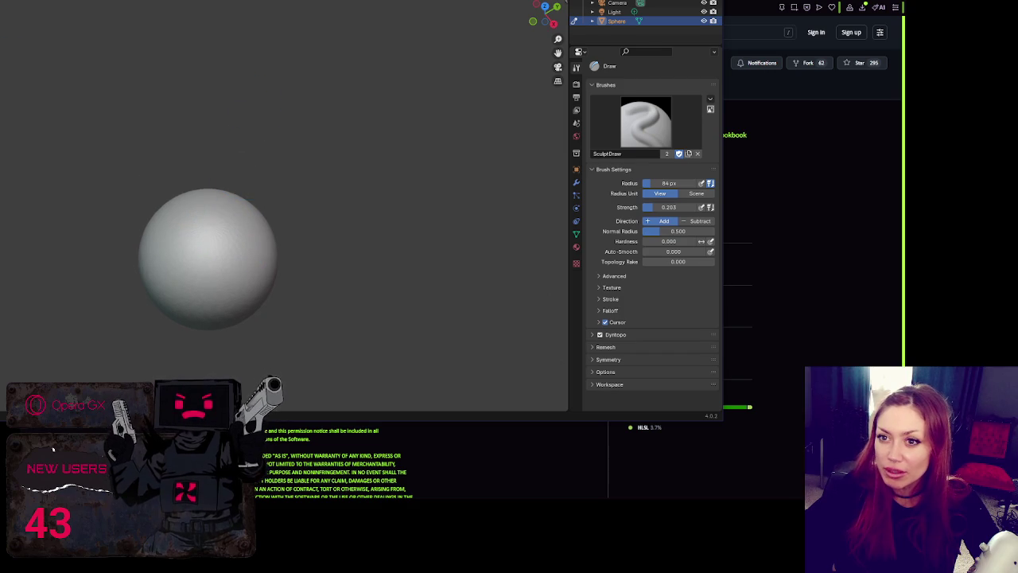
key("b")
mouse_move(262, 262)
left_mouse_down()
mouse_move(230, 215)
mouse_move(245, 233)
mouse_move(183, 279)
mouse_move(148, 220)
mouse_move(183, 195)
mouse_move(129, 194)
mouse_move(156, 203)
mouse_move(198, 167)
mouse_move(171, 239)
mouse_move(249, 232)
mouse_move(222, 159)
mouse_move(199, 159)
mouse_move(267, 164)
mouse_move(275, 274)
mouse_move(146, 279)
mouse_move(153, 200)
mouse_move(238, 205)
mouse_move(273, 182)
mouse_move(255, 218)
mouse_move(301, 207)
mouse_move(279, 239)
mouse_move(262, 303)
mouse_move(270, 286)
mouse_move(203, 259)
mouse_move(207, 278)
left_mouse_up()
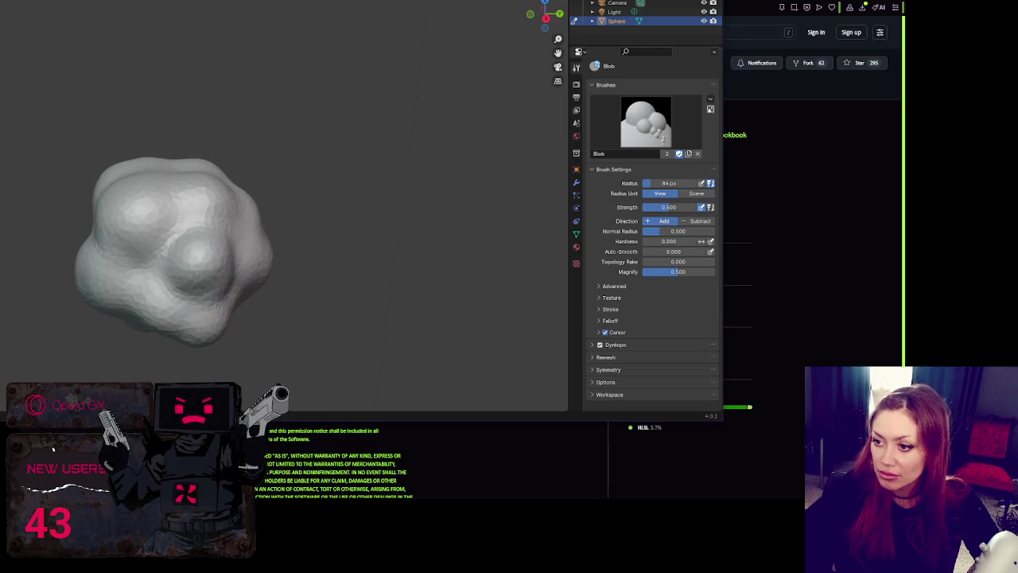
Build up lobes on the blob's lower-left, upper-left and lower centre, orbiting to check them
left_click_drag(205, 237, 136, 236)
mouse_move(139, 184)
left_mouse_down()
mouse_move(131, 247)
mouse_move(197, 192)
left_mouse_up()
mouse_move(211, 300)
left_mouse_down()
mouse_move(206, 189)
mouse_move(171, 159)
mouse_move(151, 163)
left_mouse_up()
left_click_drag(239, 223, 271, 266)
mouse_move(268, 230)
left_mouse_down()
mouse_move(193, 200)
mouse_move(252, 195)
left_mouse_up()
mouse_move(215, 258)
left_mouse_down()
mouse_move(199, 278)
mouse_move(112, 318)
mouse_move(165, 281)
mouse_move(182, 284)
mouse_move(125, 318)
mouse_move(125, 225)
mouse_move(148, 233)
mouse_move(135, 239)
mouse_move(149, 287)
mouse_move(159, 239)
mouse_move(148, 194)
mouse_move(114, 216)
mouse_move(291, 231)
mouse_move(242, 254)
mouse_move(295, 205)
mouse_move(239, 262)
mouse_move(262, 294)
left_mouse_up()
mouse_move(262, 294)
left_mouse_down()
mouse_move(255, 247)
mouse_move(239, 270)
mouse_move(276, 273)
mouse_move(183, 262)
mouse_move(286, 199)
mouse_move(308, 287)
mouse_move(318, 228)
mouse_move(280, 111)
mouse_move(286, 118)
mouse_move(277, 58)
mouse_move(182, 170)
left_mouse_up()
mouse_move(114, 213)
left_mouse_down()
mouse_move(88, 255)
mouse_move(171, 102)
mouse_move(220, 105)
mouse_move(212, 136)
mouse_move(141, 239)
left_mouse_up()
mouse_move(159, 159)
left_mouse_down()
mouse_move(210, 243)
mouse_move(163, 209)
mouse_move(211, 235)
mouse_move(220, 195)
left_mouse_up()
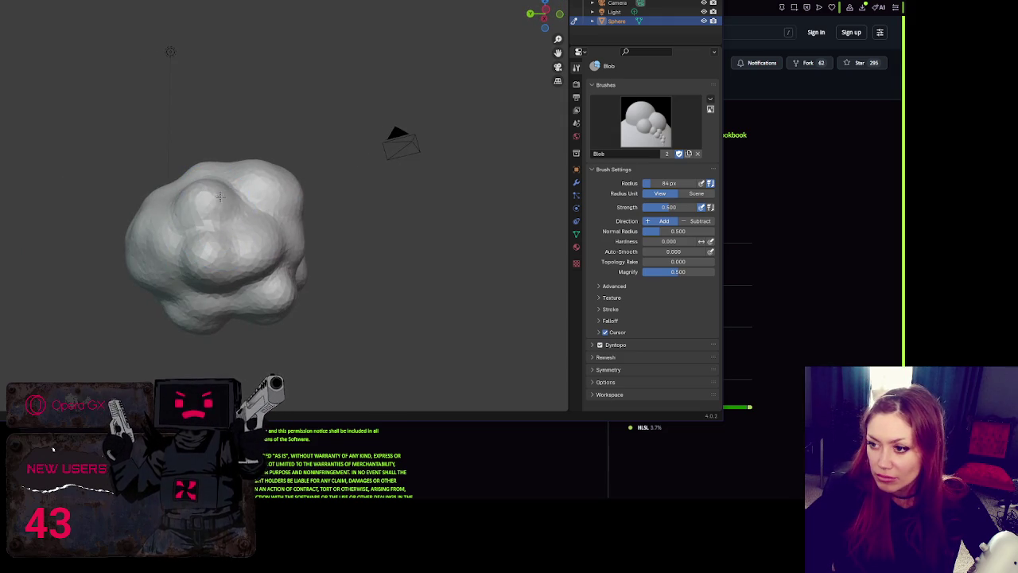
left_click_drag(238, 239, 253, 259)
left_click_drag(216, 181, 358, 211)
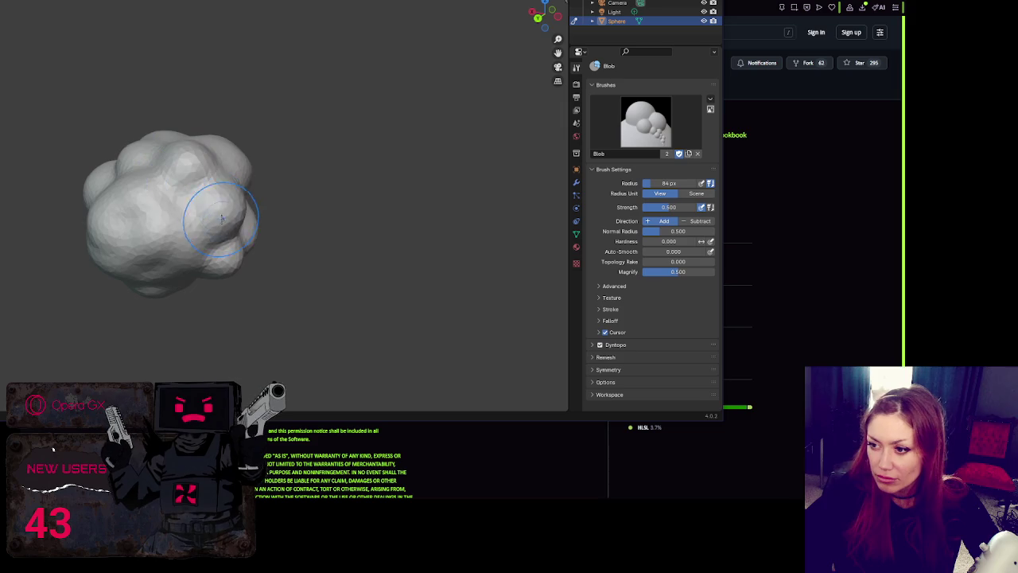
left_click_drag(221, 219, 217, 190)
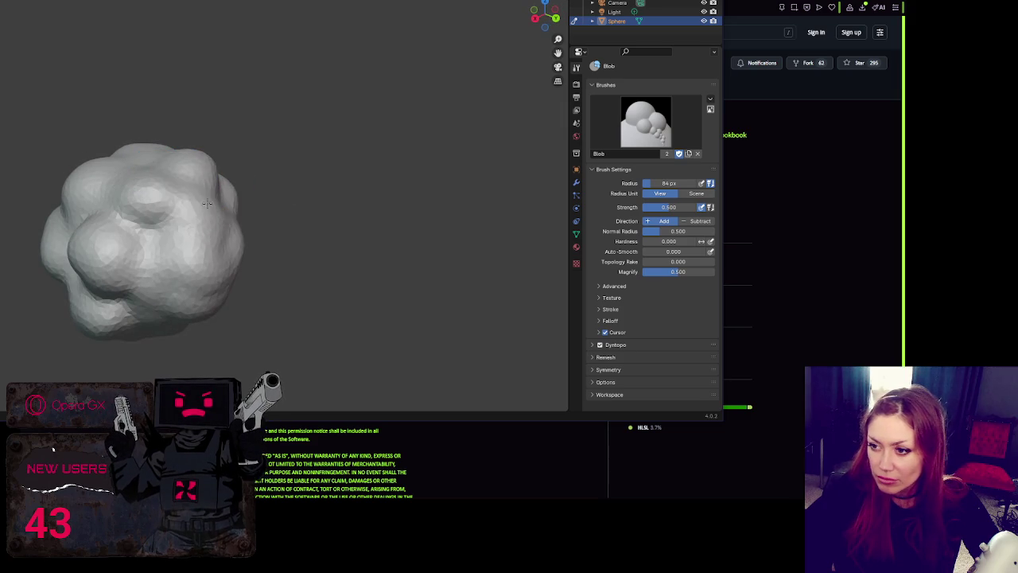
mouse_move(155, 208)
left_mouse_down()
mouse_move(307, 223)
mouse_move(170, 198)
mouse_move(151, 173)
left_mouse_up()
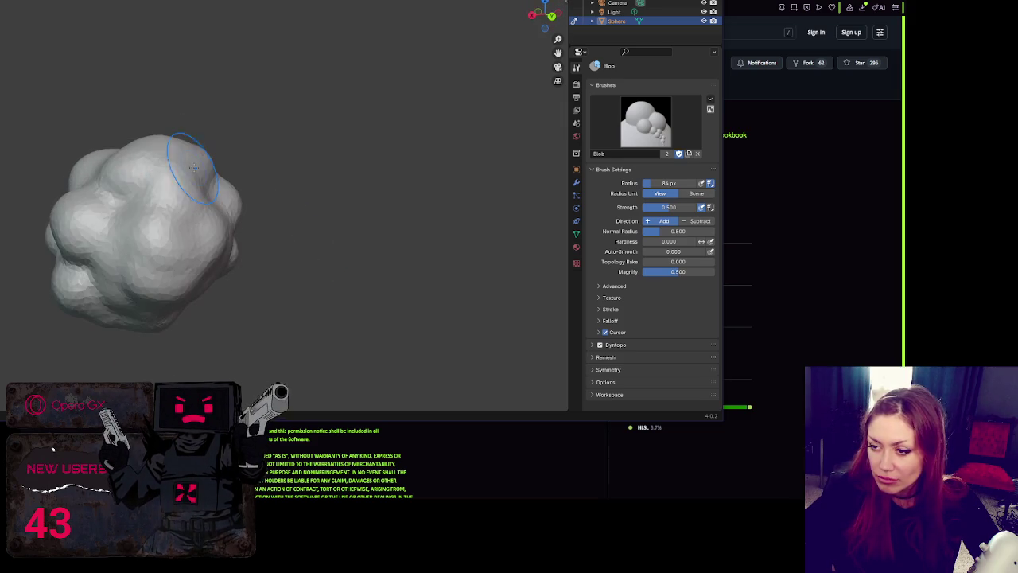
Cycle through the Crease, Draw, Blob and Grab brushes while orbiting to the blob's front lobe
key("shift+c")
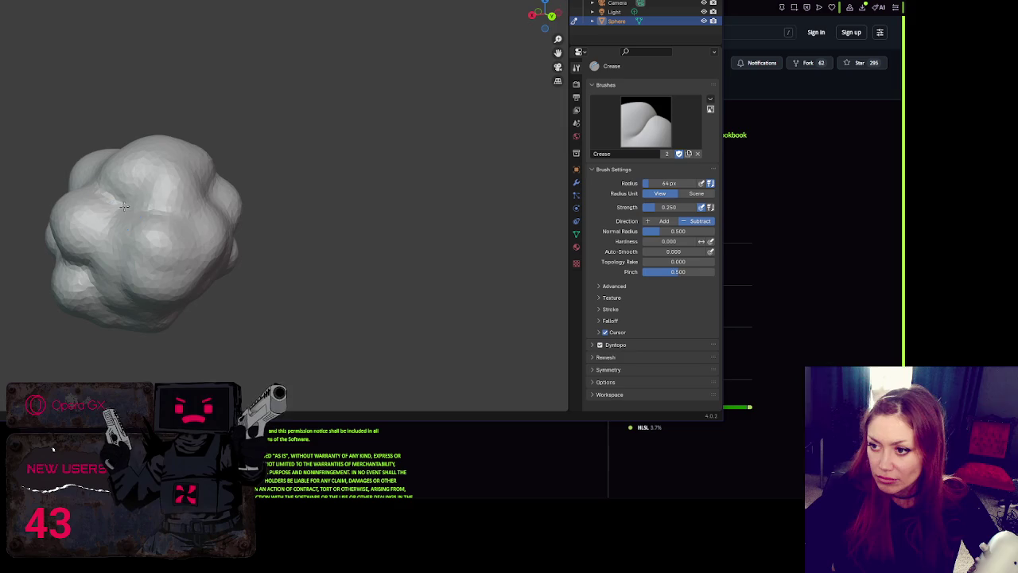
left_click_drag(206, 198, 139, 213)
left_click_drag(219, 150, 148, 193)
key("x")
key("b")
mouse_move(183, 231)
left_mouse_down()
mouse_move(150, 253)
mouse_move(151, 271)
mouse_move(264, 255)
mouse_move(173, 239)
left_mouse_up()
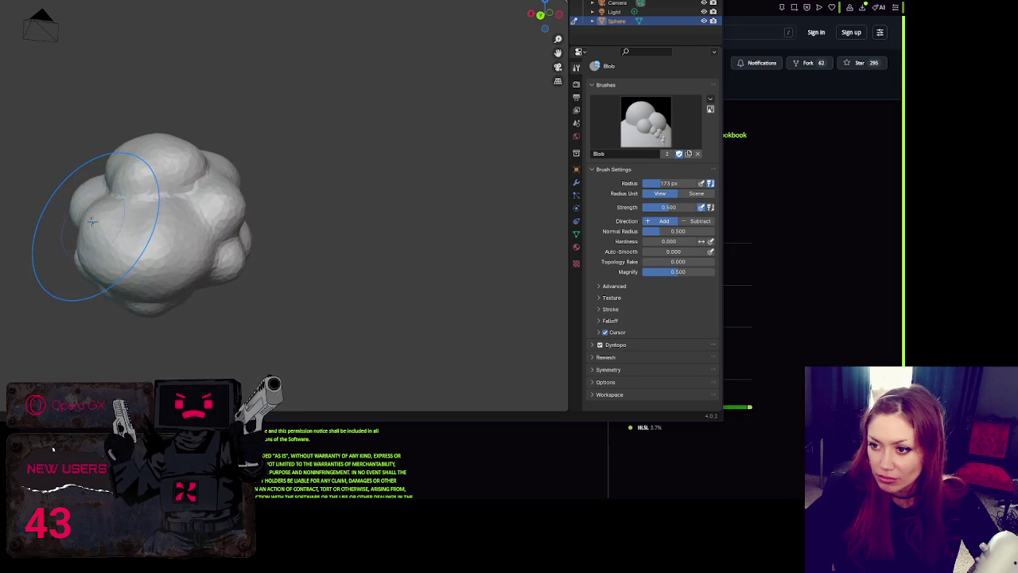
mouse_move(90, 217)
left_mouse_down()
mouse_move(273, 250)
mouse_move(199, 267)
mouse_move(262, 262)
mouse_move(204, 238)
left_mouse_up()
key("g")
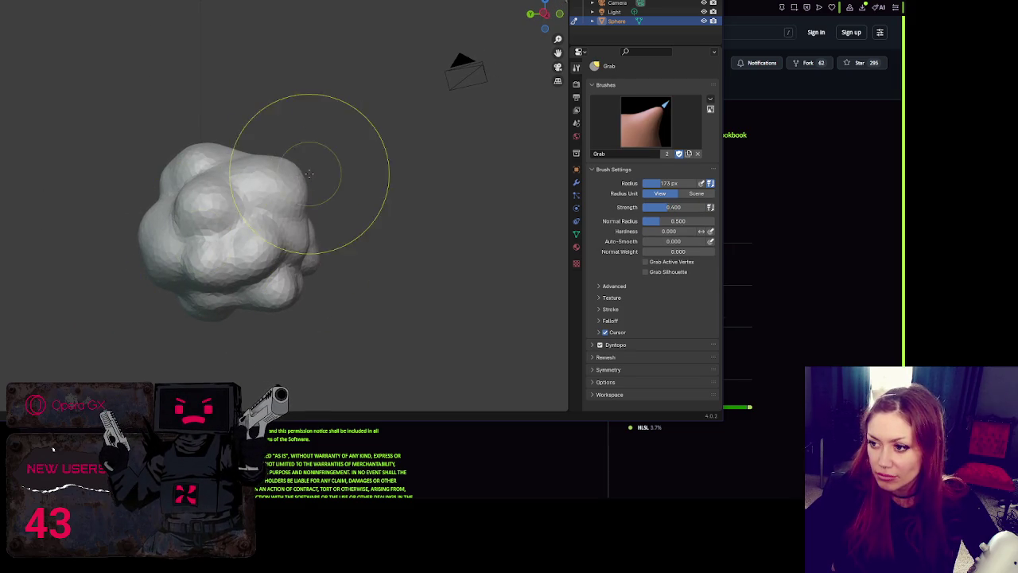
scroll(284, 179, "up", 2)
scroll(284, 193, "down", 6)
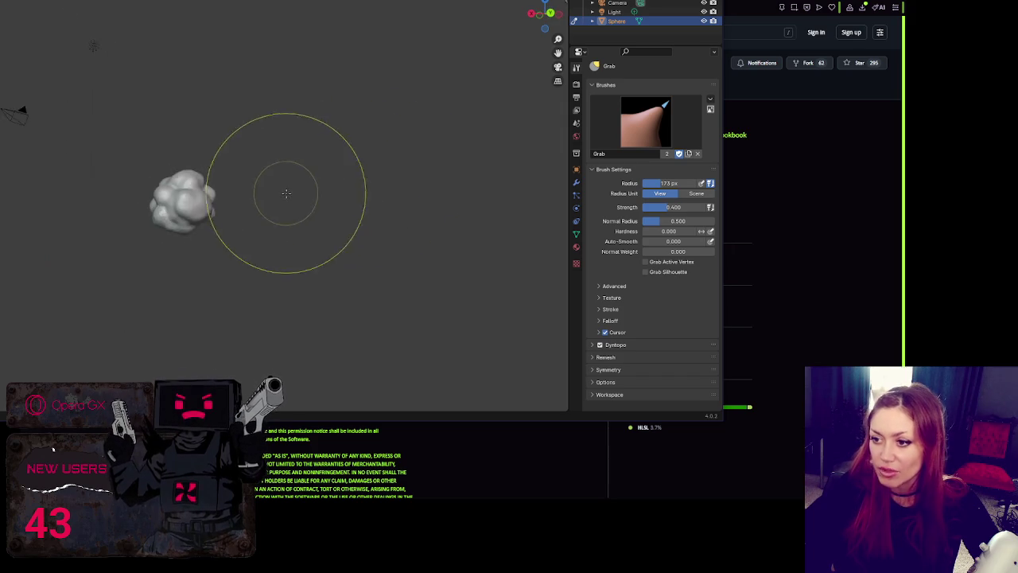
scroll(159, 191, "up", 6)
mouse_move(121, 207)
left_mouse_down()
mouse_move(164, 228)
mouse_move(160, 175)
left_mouse_up()
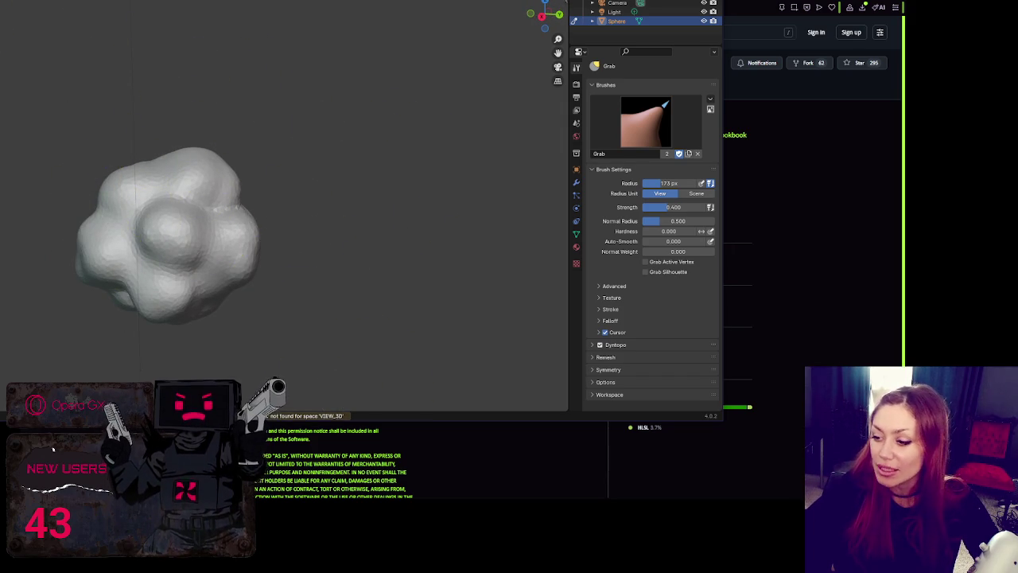
key("alt+Tab")
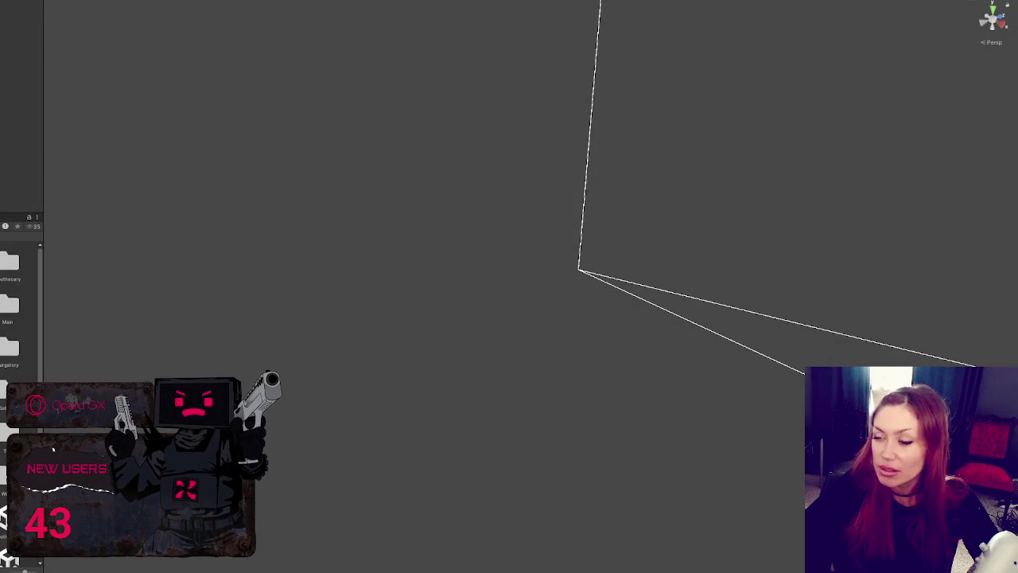
key("alt+Tab")
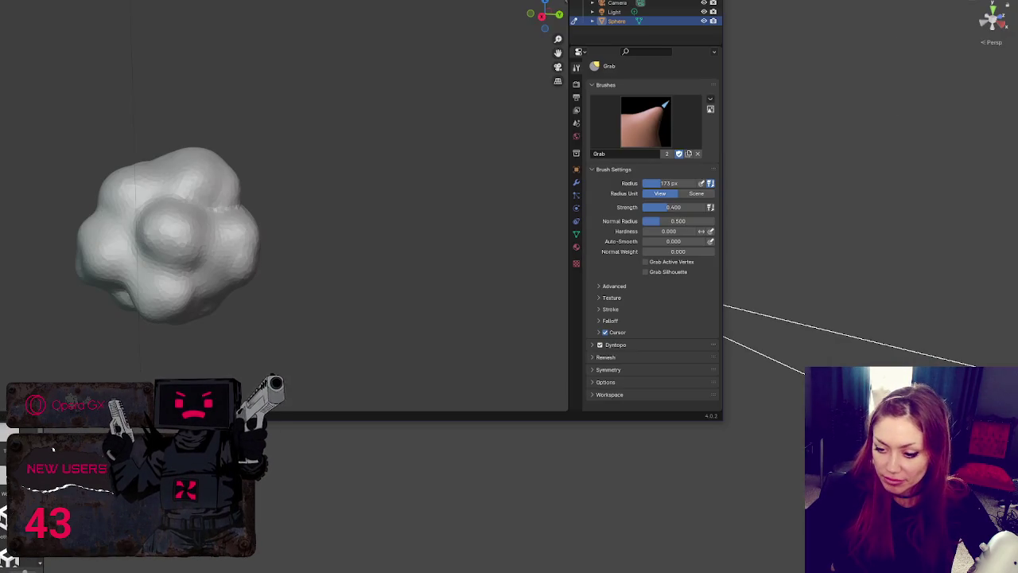
Grab-pull the sphere's top and lower lumps, using 130, 101 and 166 px brush radii
key("ctrl+z")
key("f")
left_click(199, 183)
left_click_drag(197, 157, 183, 157)
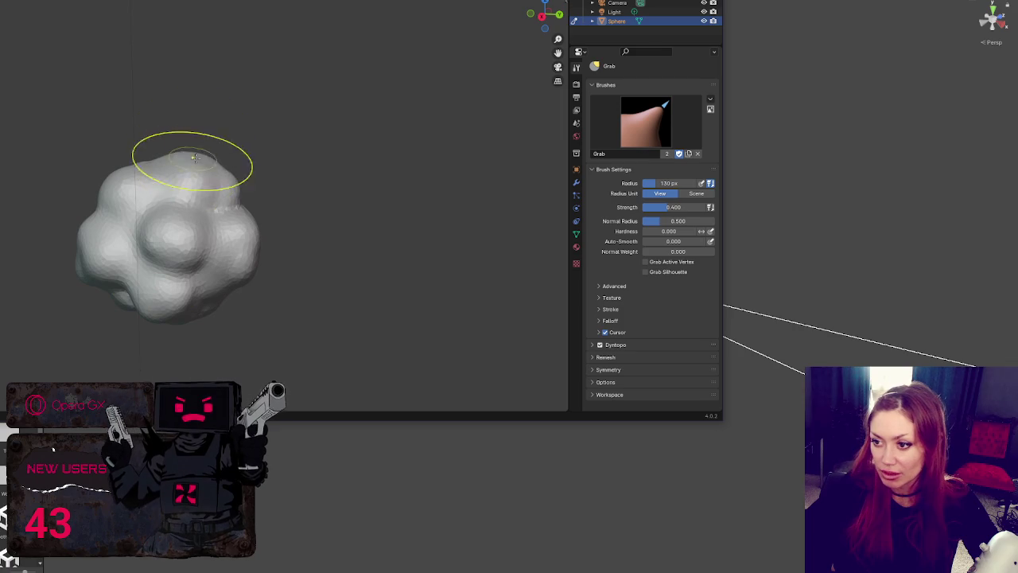
key("bracketleft")
key("bracketleft")
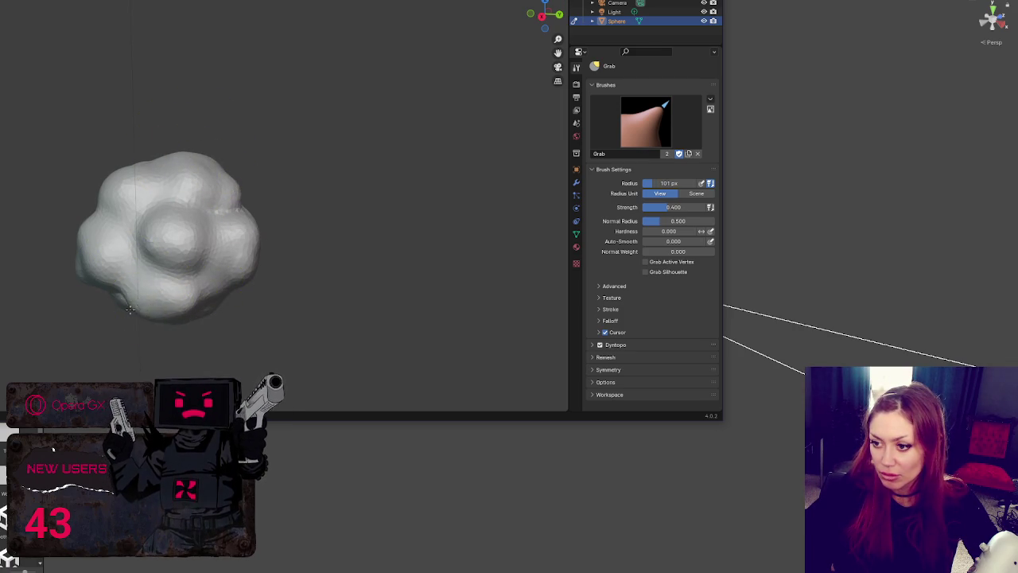
left_click_drag(204, 268, 284, 253)
left_click_drag(255, 289, 234, 315)
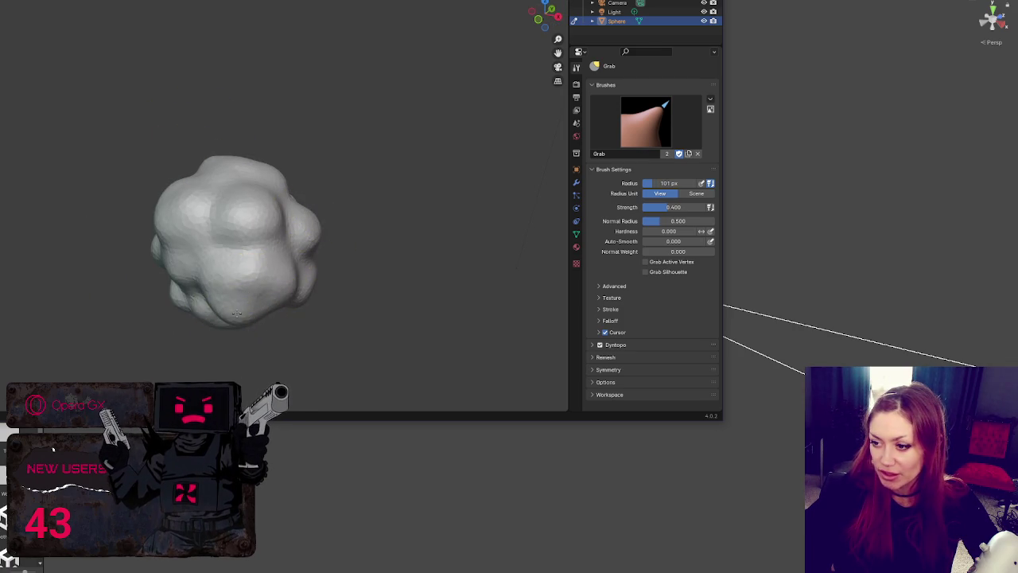
key("bracketright")
key("bracketright")
key("bracketright")
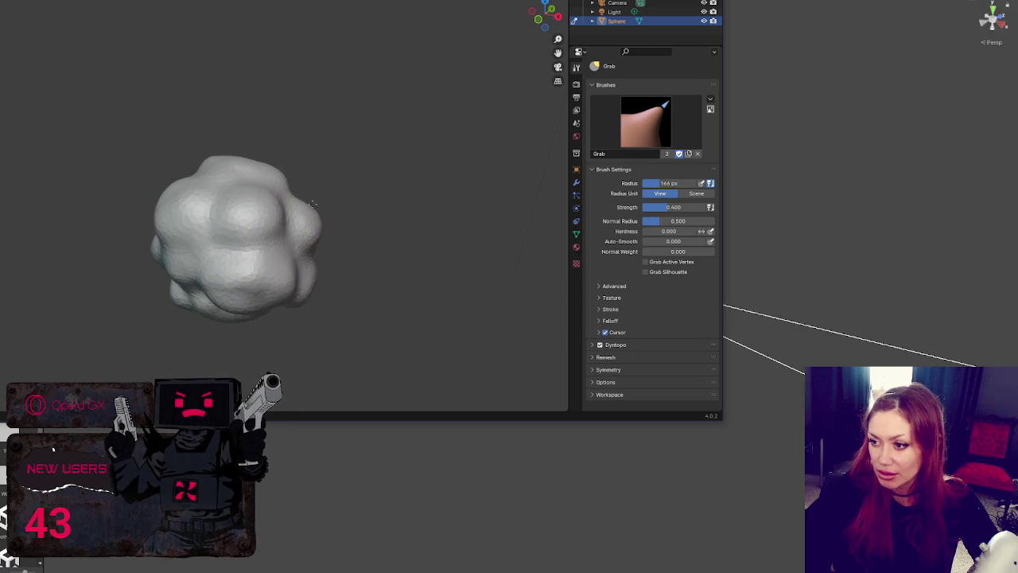
mouse_move(294, 211)
left_mouse_down()
mouse_move(254, 286)
mouse_move(256, 206)
left_mouse_up()
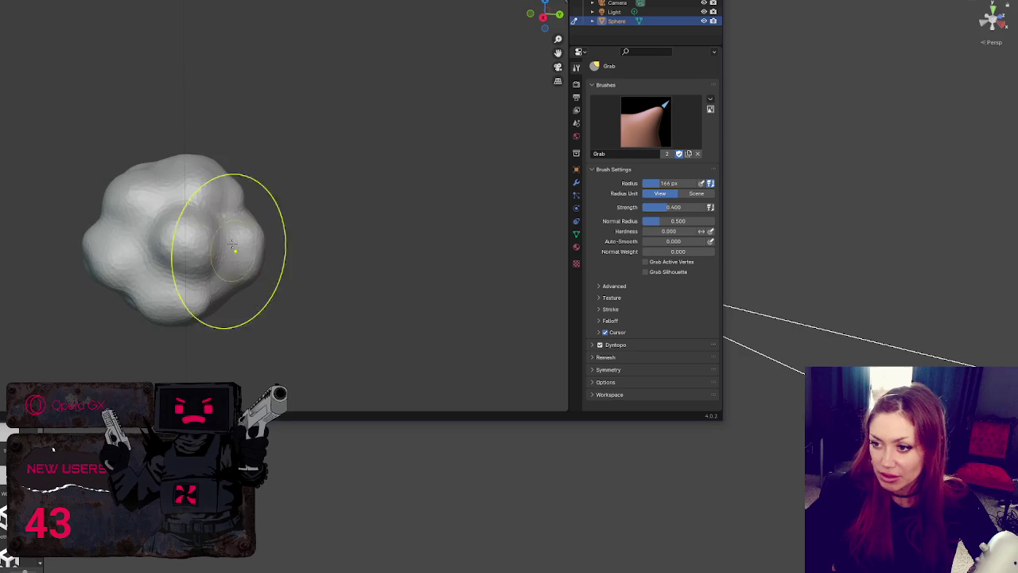
left_click_drag(154, 238, 352, 250)
Try the Crease brush, then return to Grab at a 93 px radius and view from above
key("shift+c")
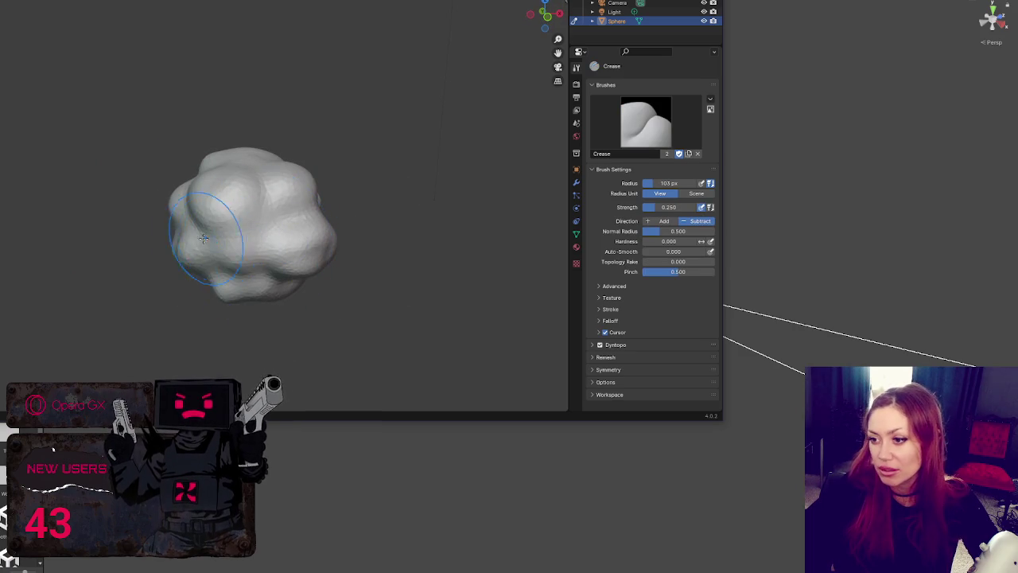
left_click_drag(223, 232, 253, 277)
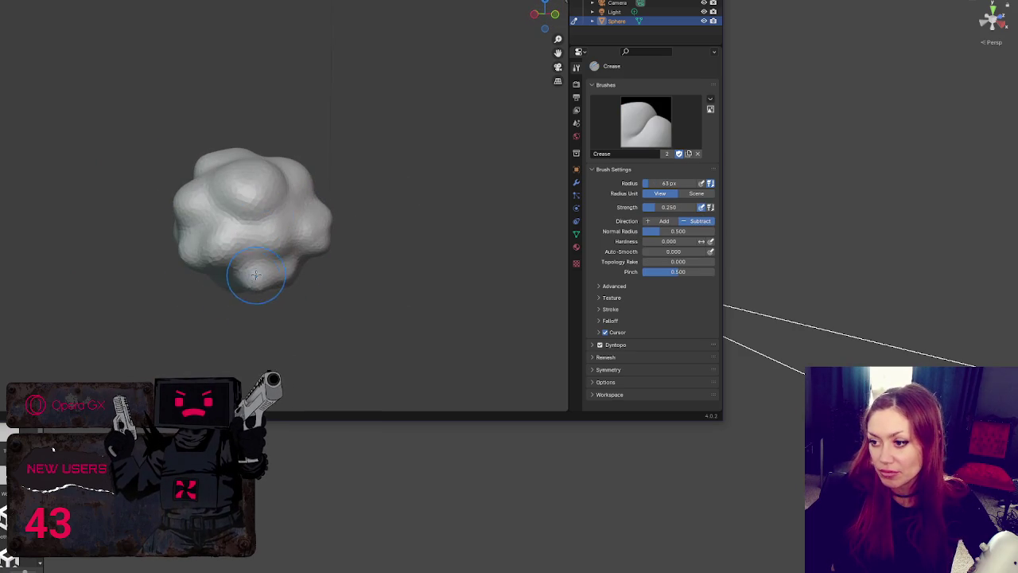
key("g")
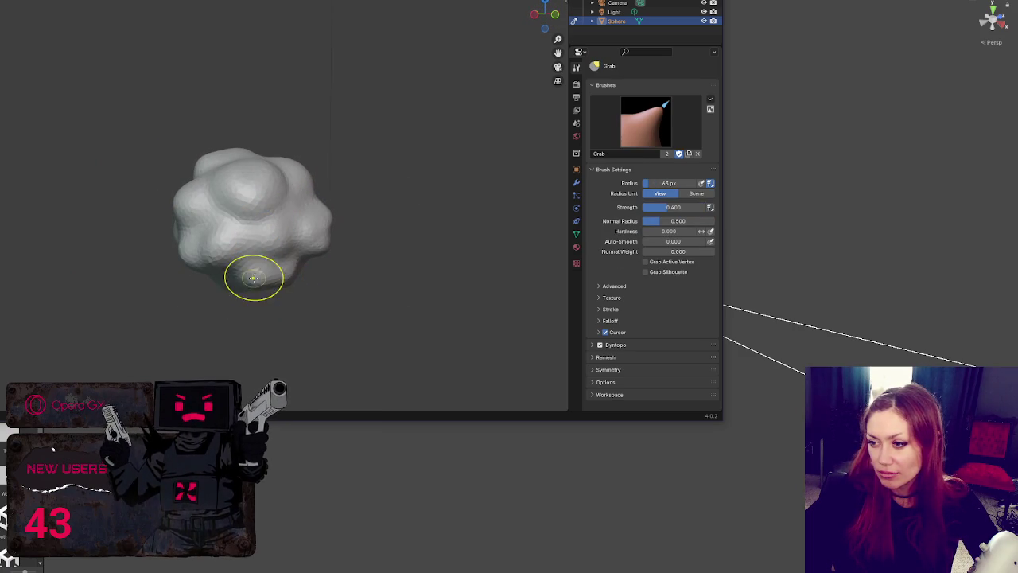
key("f")
left_click(246, 268)
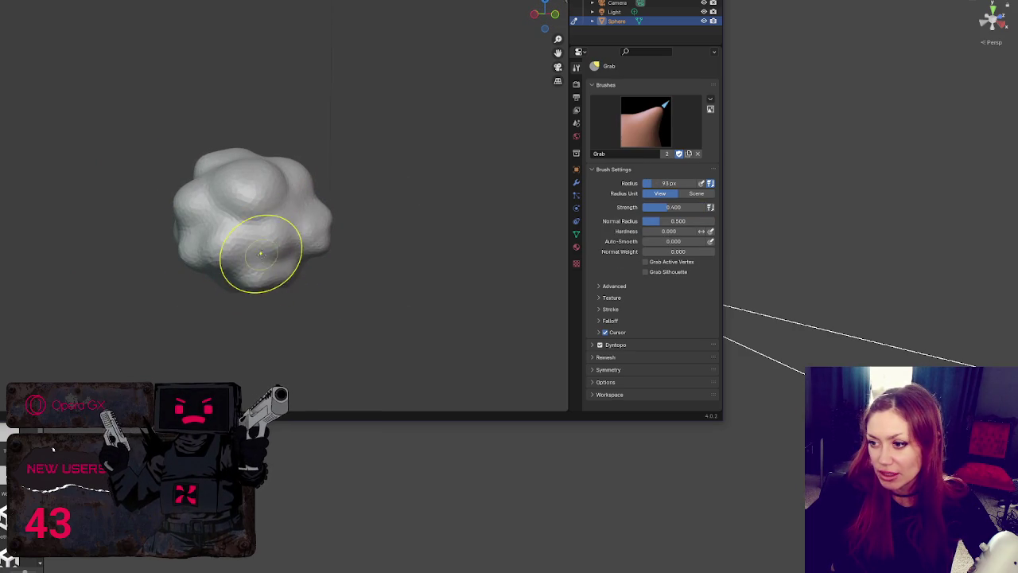
mouse_move(215, 273)
left_mouse_down()
mouse_move(221, 205)
mouse_move(209, 179)
left_mouse_up()
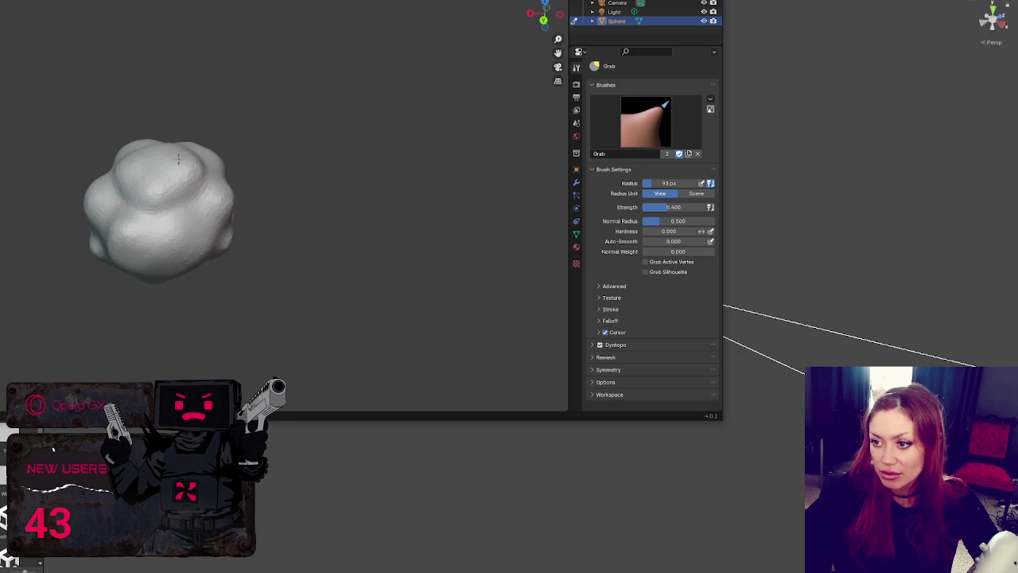
left_click_drag(135, 195, 165, 192)
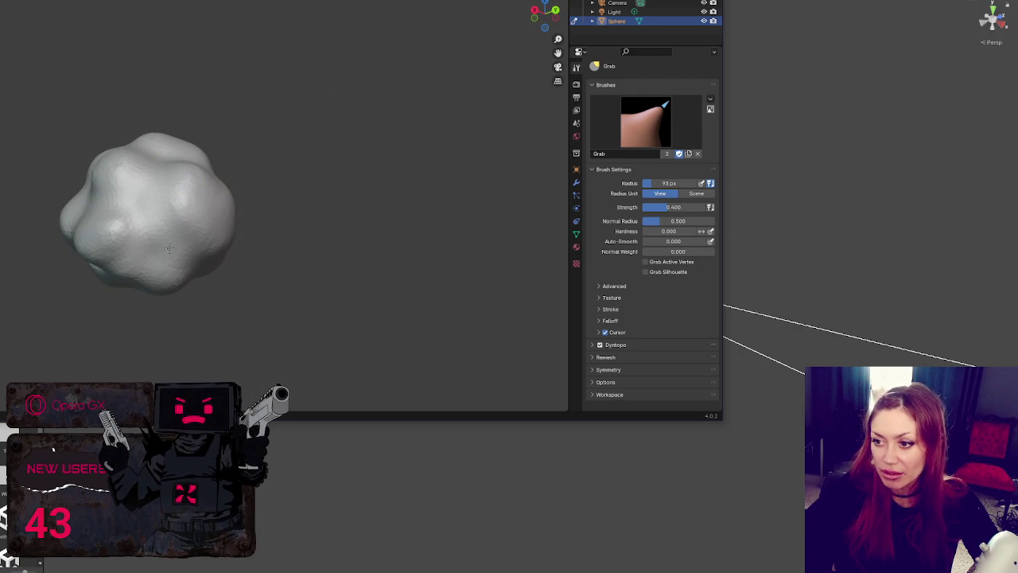
Switch among Crease, Draw and Grab brushes while orbiting to inspect the sphere's sides and top
key("shift+c")
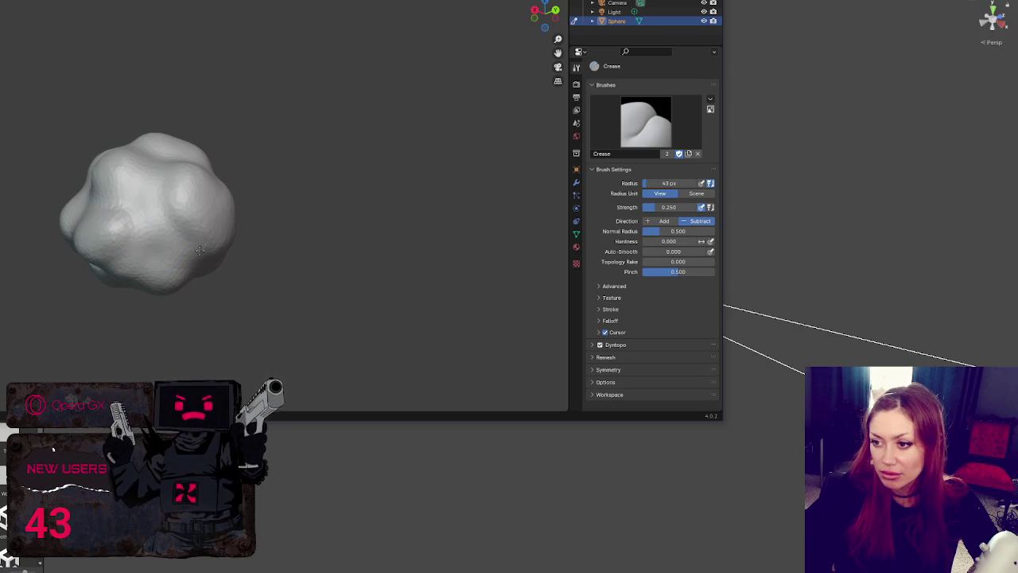
key("x")
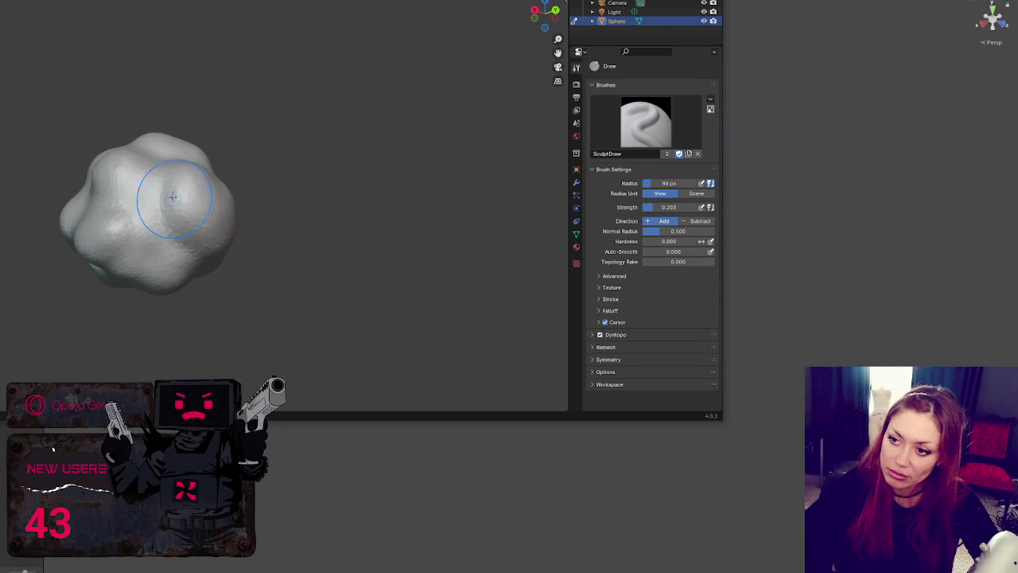
left_click_drag(119, 145, 268, 231)
left_click_drag(184, 209, 305, 236)
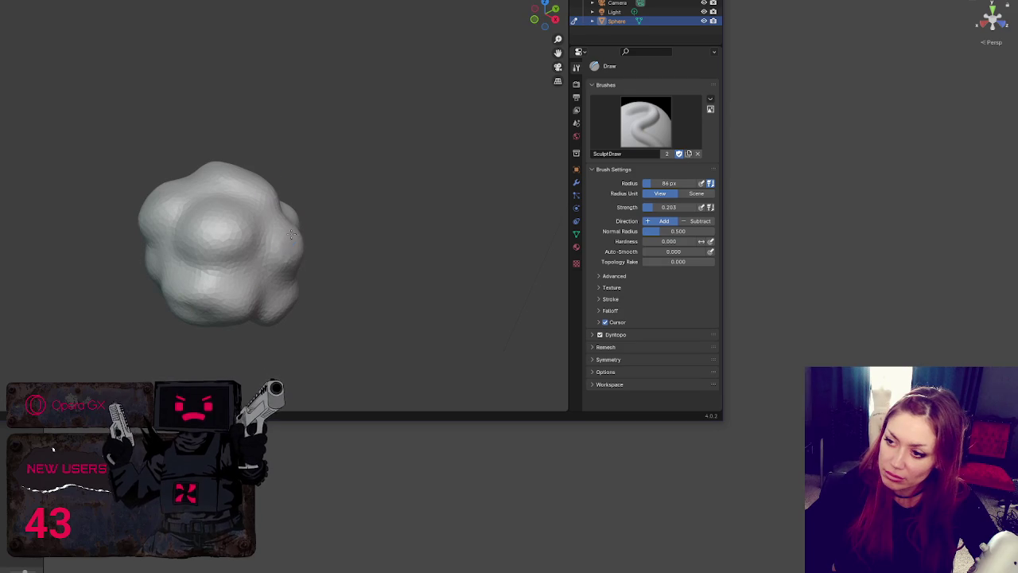
key("g")
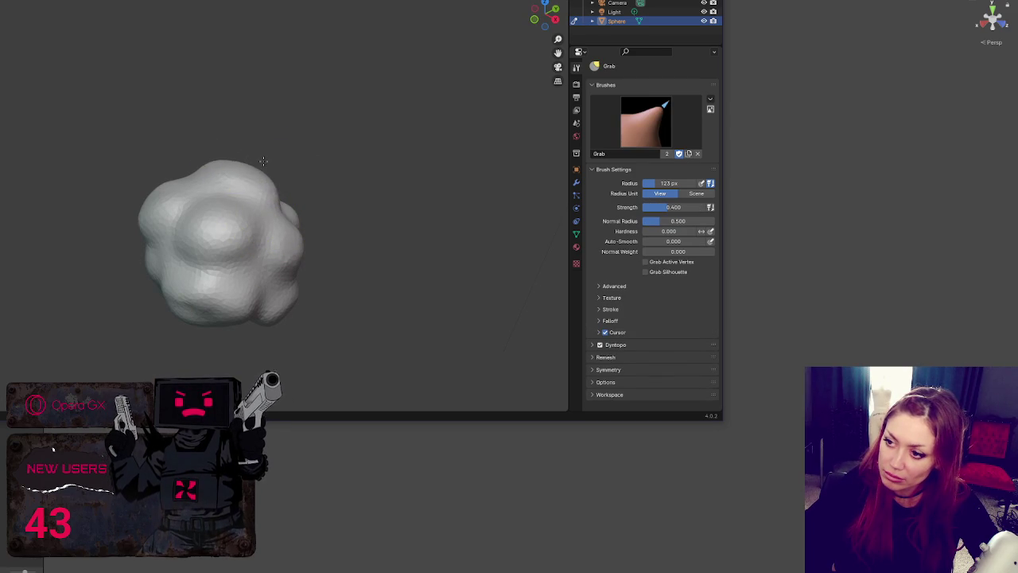
mouse_move(301, 243)
left_mouse_down()
mouse_move(143, 207)
mouse_move(135, 216)
mouse_move(167, 222)
left_mouse_up()
left_click_drag(195, 256, 318, 239)
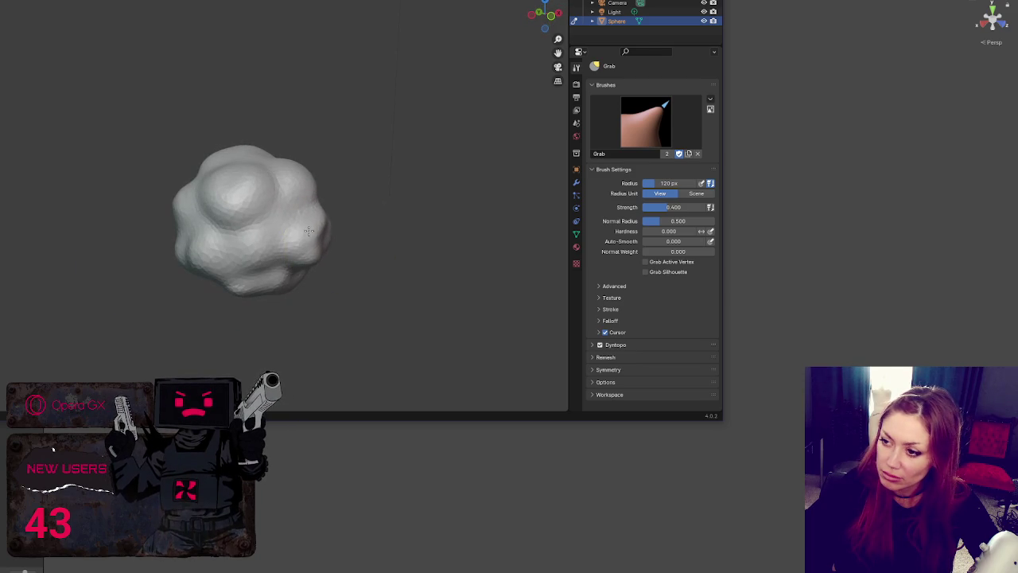
mouse_move(228, 182)
left_mouse_down()
mouse_move(199, 171)
mouse_move(214, 161)
left_mouse_up()
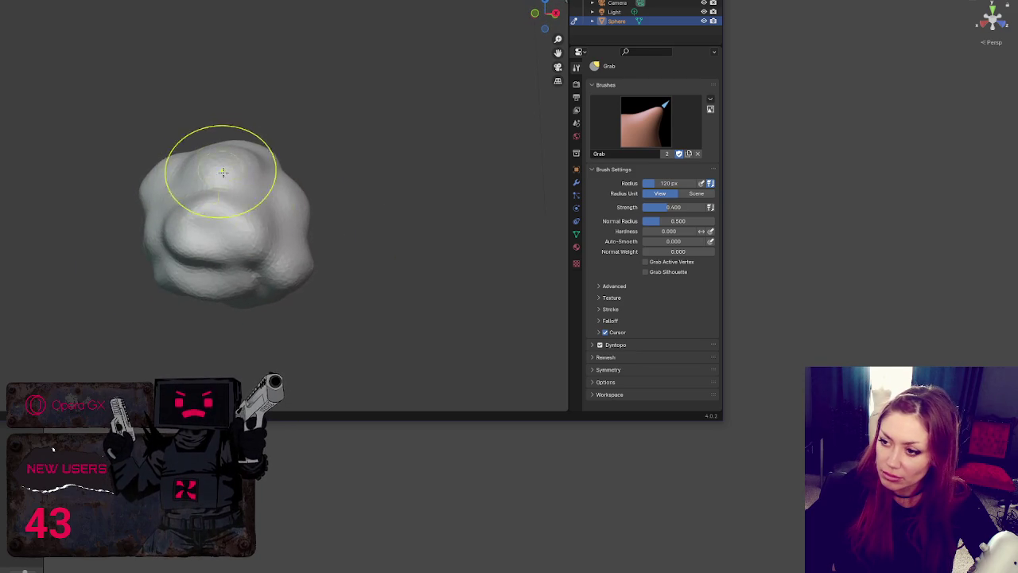
Resize the brush to 79 px, then 152 px, then switch to Crease with a smaller radius
key("f")
left_click(306, 265)
mouse_move(303, 263)
left_mouse_down()
mouse_move(325, 241)
mouse_move(238, 278)
mouse_move(211, 307)
left_mouse_up()
key("f")
left_click(216, 284)
mouse_move(238, 270)
left_mouse_down()
mouse_move(290, 237)
mouse_move(266, 239)
mouse_move(238, 220)
left_mouse_up()
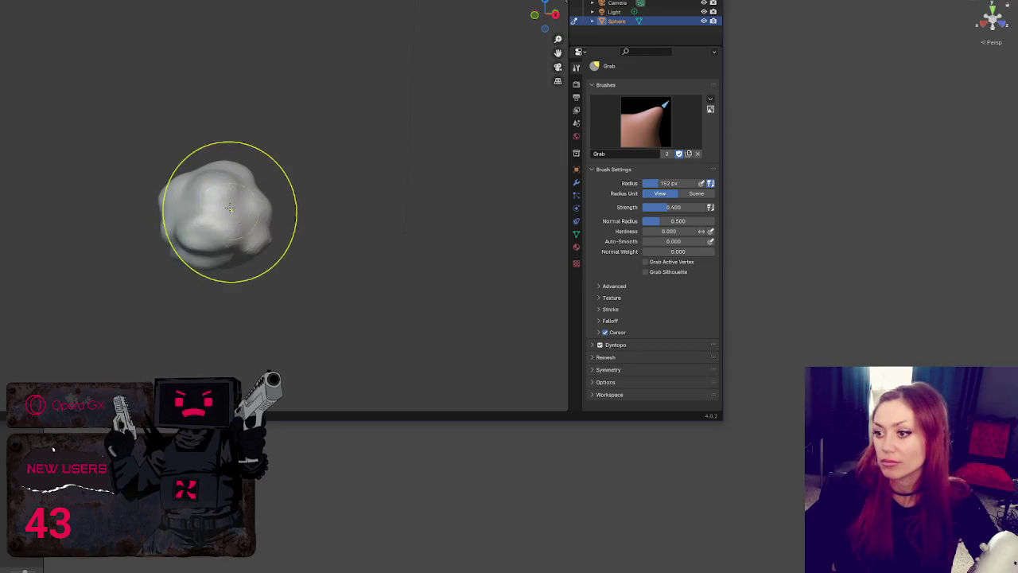
key("shift+c")
left_click(171, 213)
scroll(183, 222, "up", 4)
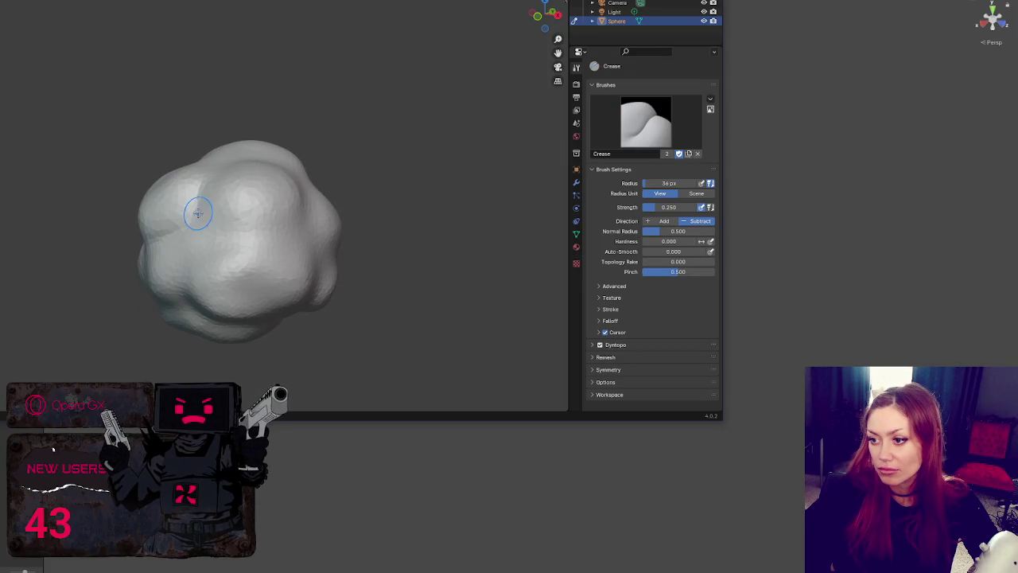
Orbit around the blob to review its lumps from every side
left_click_drag(220, 236, 233, 233)
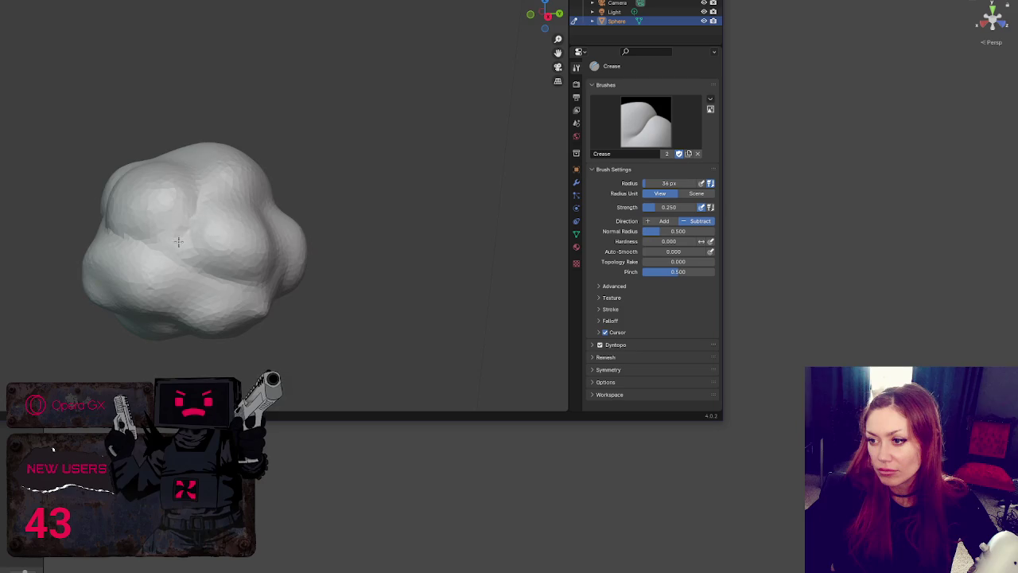
left_click_drag(186, 236, 158, 225)
mouse_move(161, 270)
left_mouse_down()
mouse_move(171, 236)
mouse_move(177, 242)
left_mouse_up()
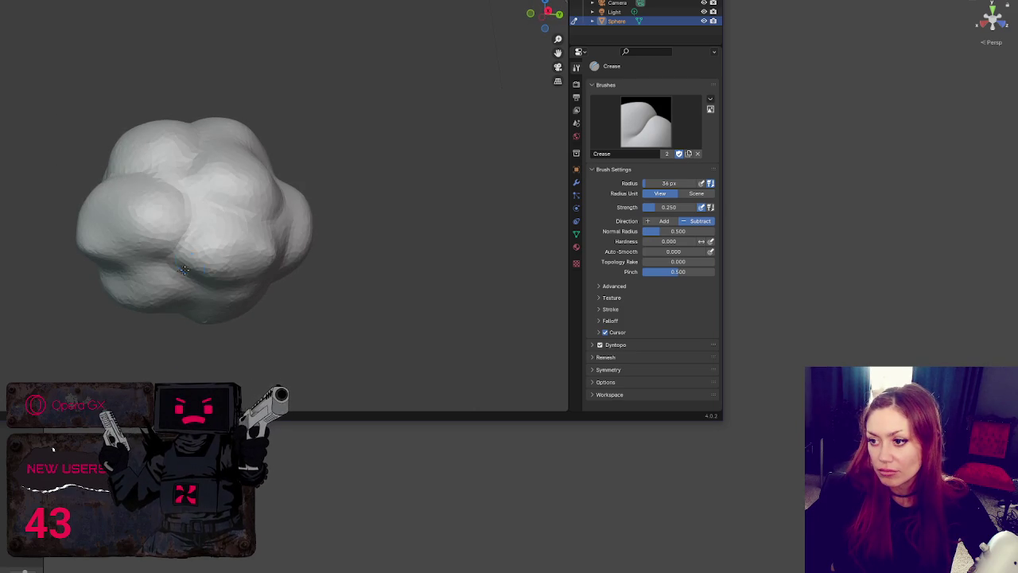
left_click_drag(191, 238, 196, 143)
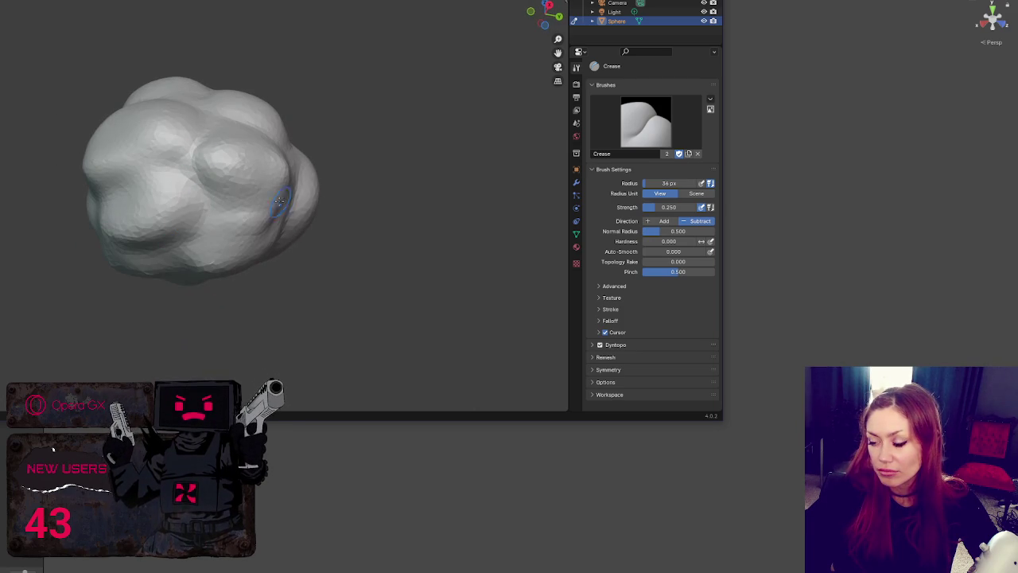
left_click_drag(272, 204, 127, 239)
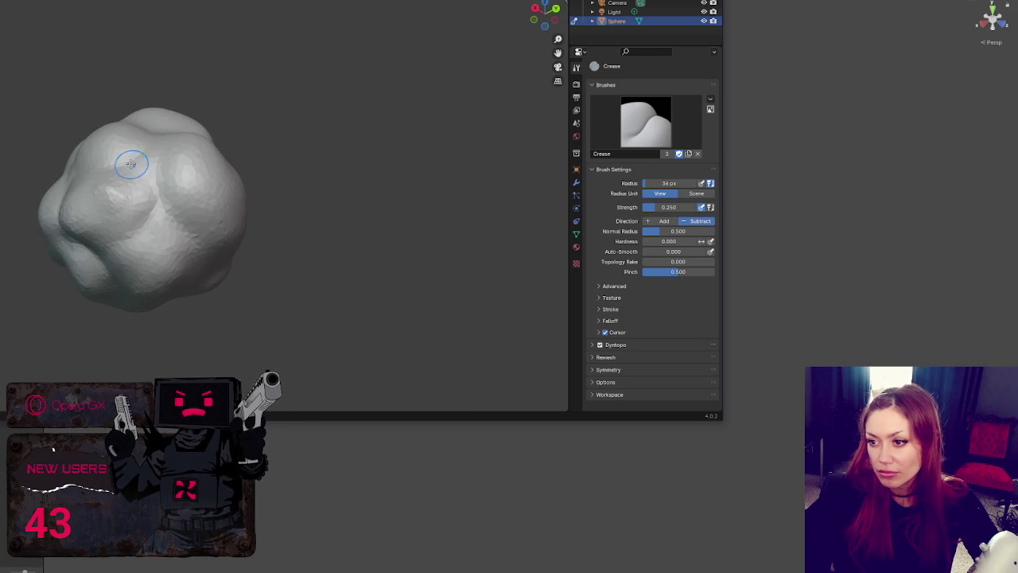
left_click_drag(163, 203, 221, 268)
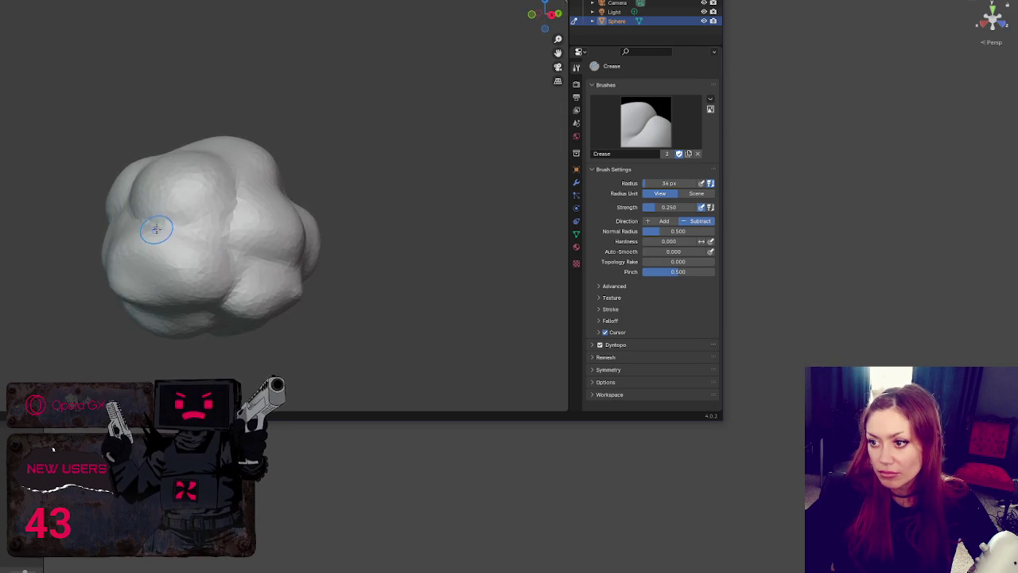
left_click_drag(159, 227, 254, 216)
left_click_drag(267, 262, 295, 221)
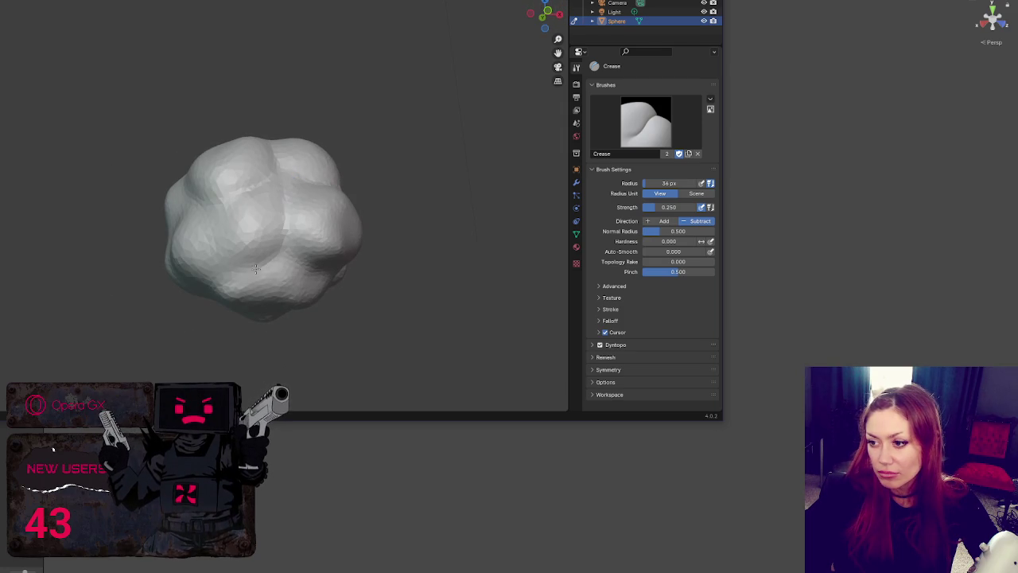
left_click_drag(235, 198, 313, 216)
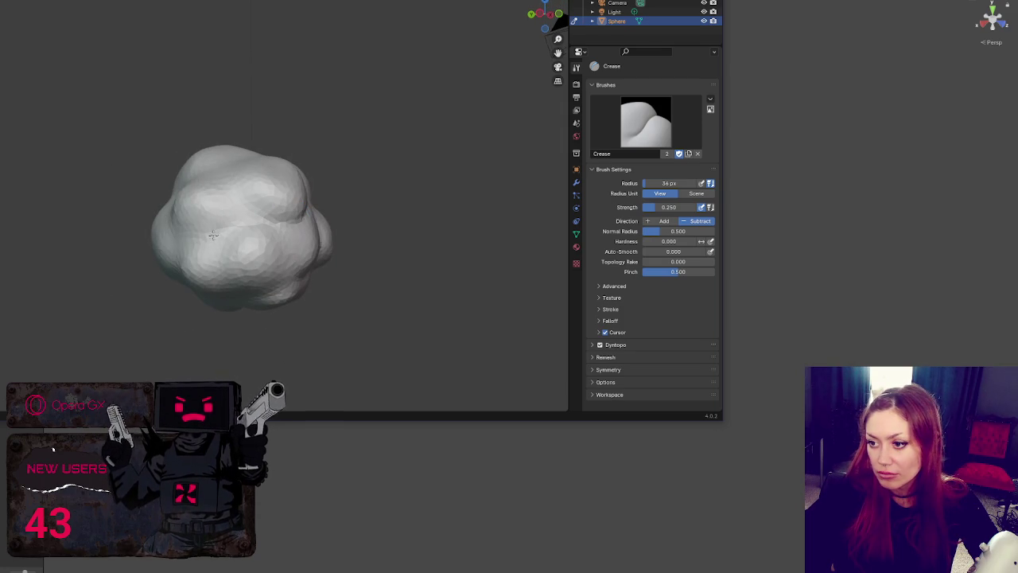
mouse_move(231, 255)
left_mouse_down()
mouse_move(271, 220)
mouse_move(289, 263)
mouse_move(267, 271)
left_mouse_up()
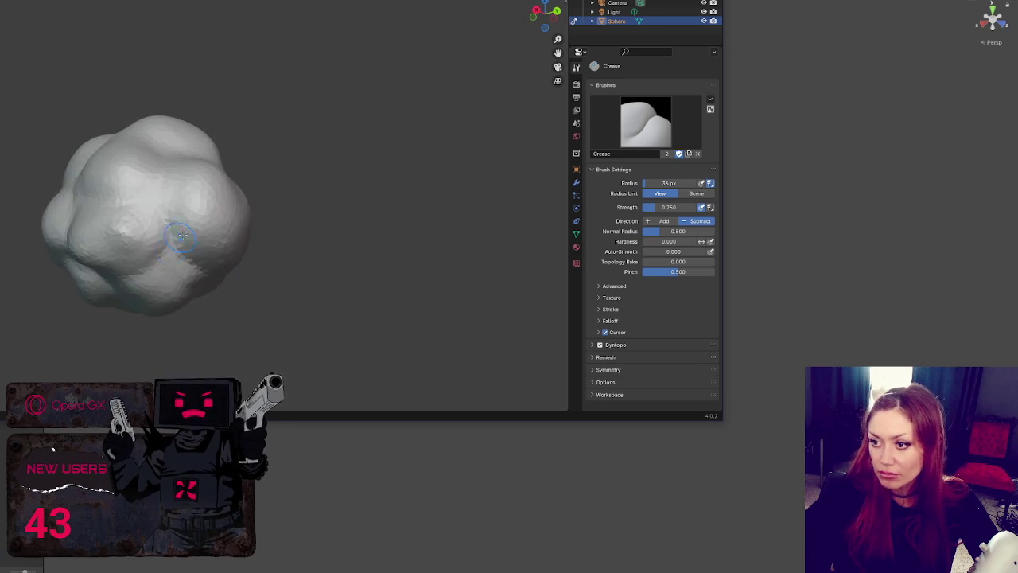
Carve a crease stroke across the blob and review the result
scroll(267, 271, "down", 3)
scroll(239, 239, "up", 3)
left_click_drag(271, 227, 187, 238)
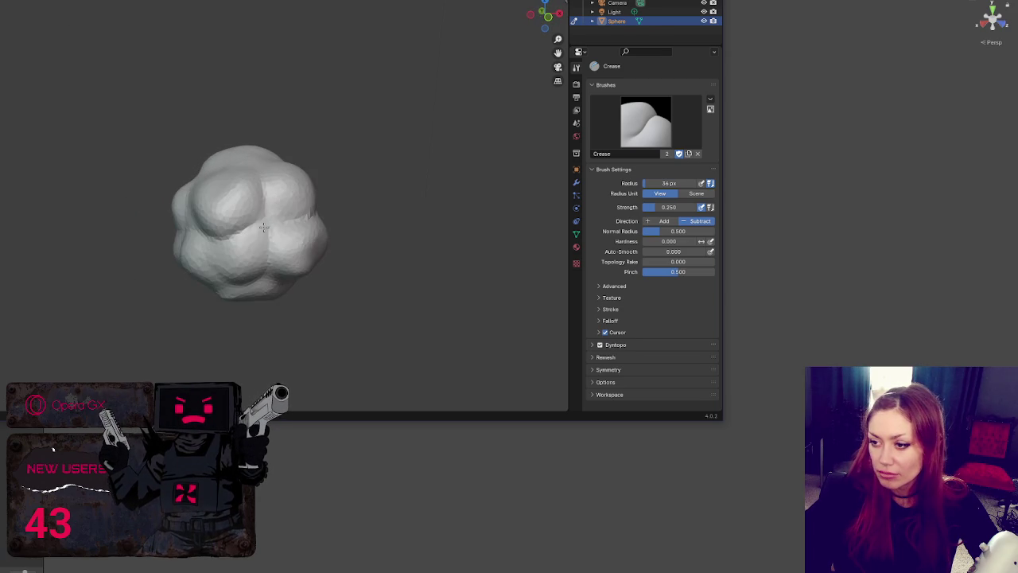
left_click_drag(264, 295, 325, 236)
scroll(287, 225, "down", 3)
scroll(280, 225, "up", 3)
key("alt+Tab")
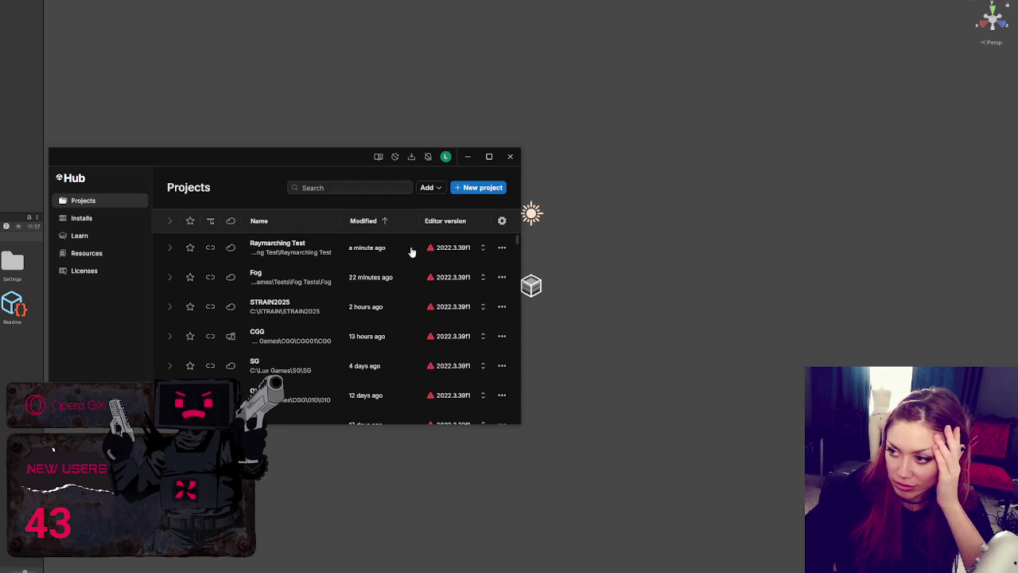
left_click(311, 253)
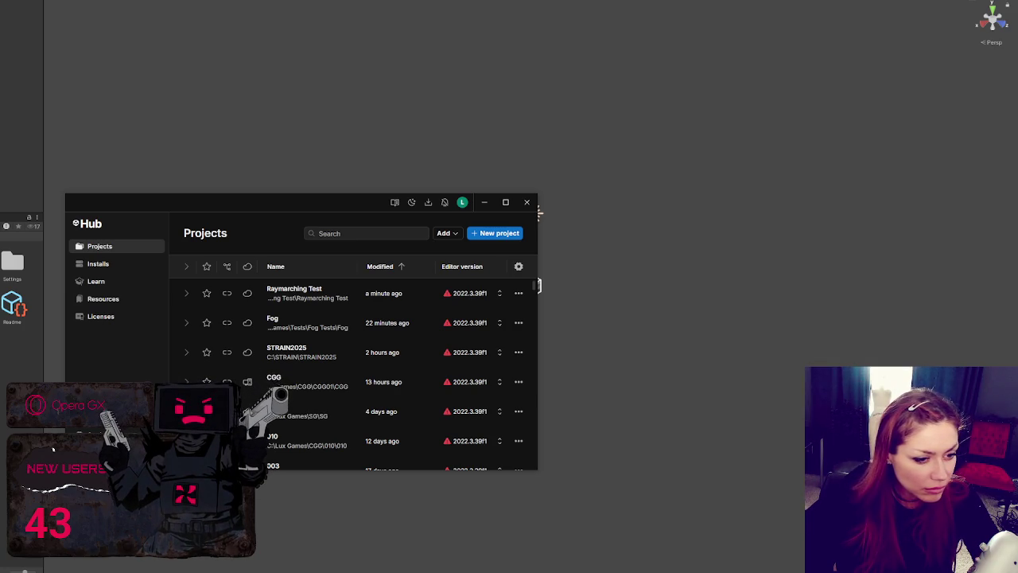
Add the Unity-URP-Cookbook-main folder from disk as an existing Unity Hub project
left_click(479, 234)
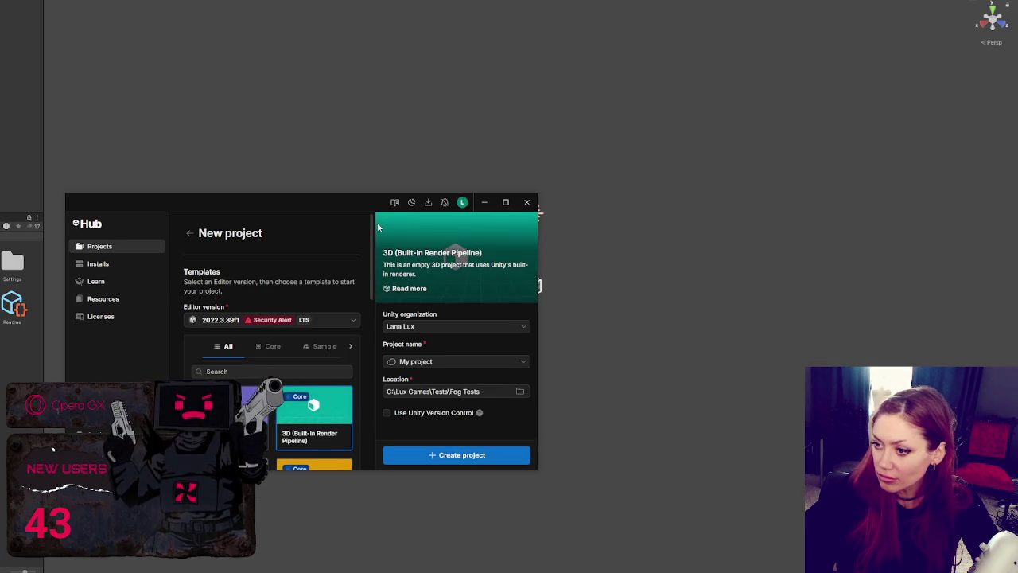
left_click(189, 233)
left_click(446, 233)
left_click(460, 247)
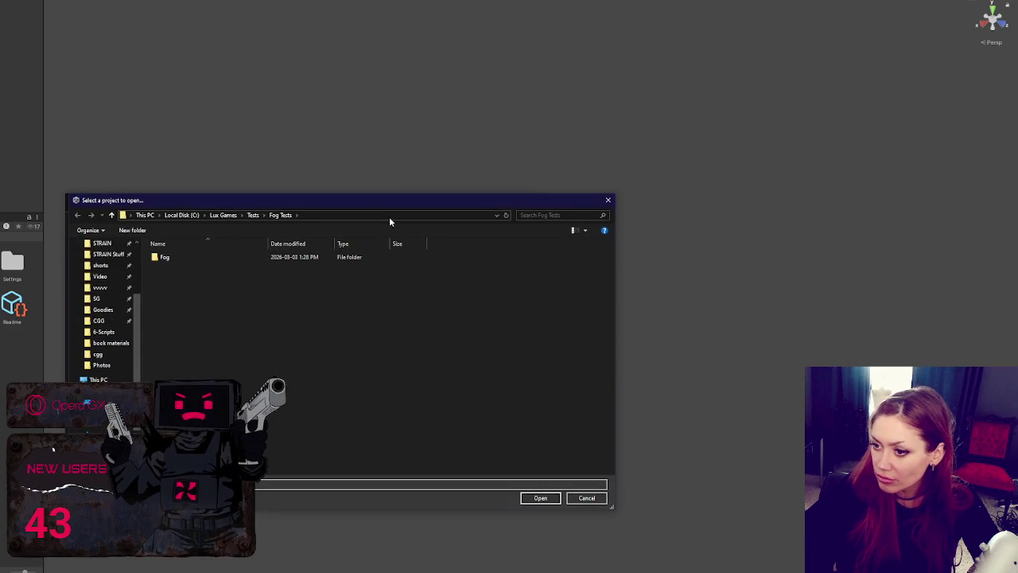
key("Escape")
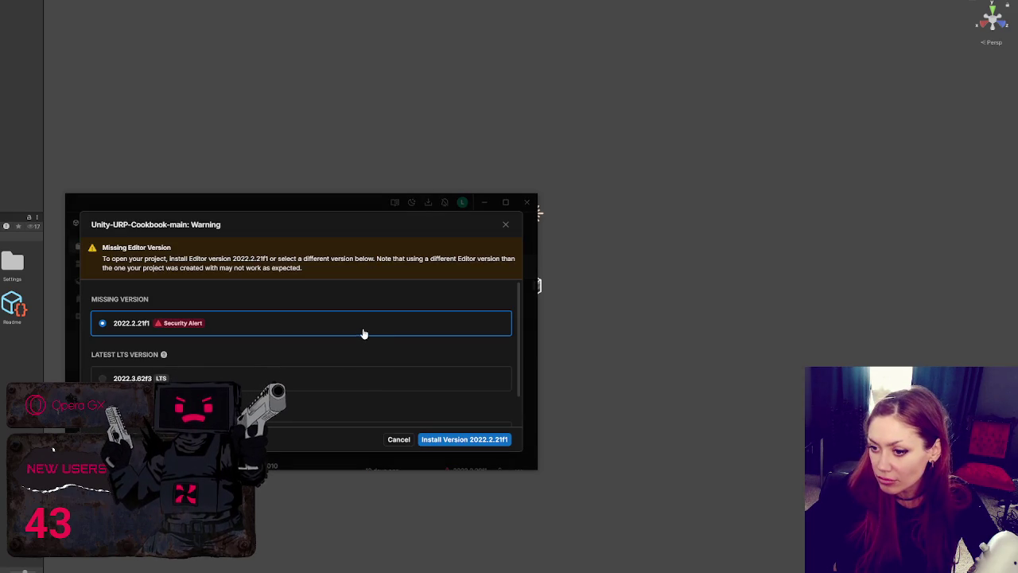
Open Unity-URP-Cookbook-main with the installed 2022.3.39f1 editor and confirm the version change
left_click(316, 372)
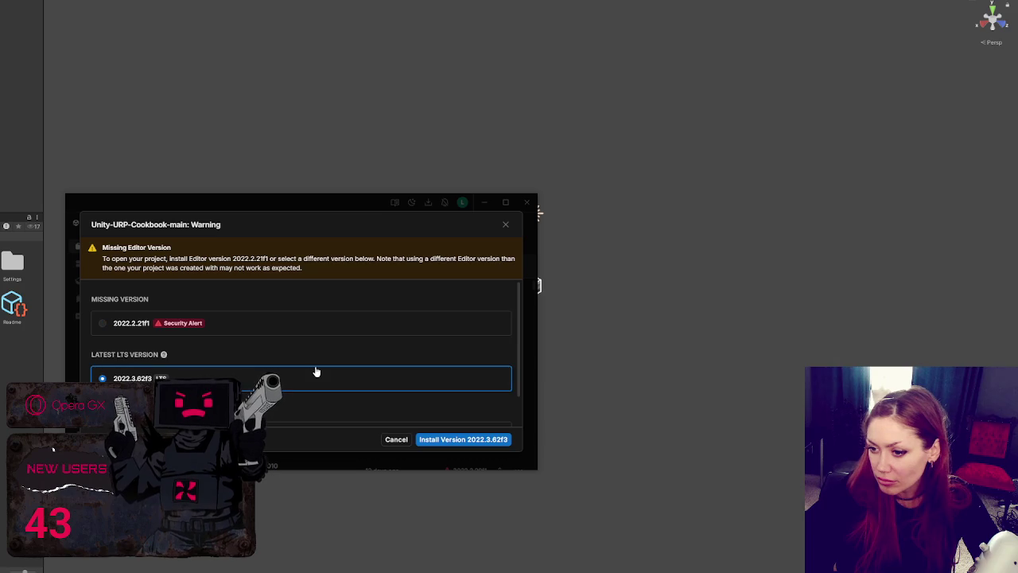
scroll(327, 368, "down", 1)
left_click(316, 405)
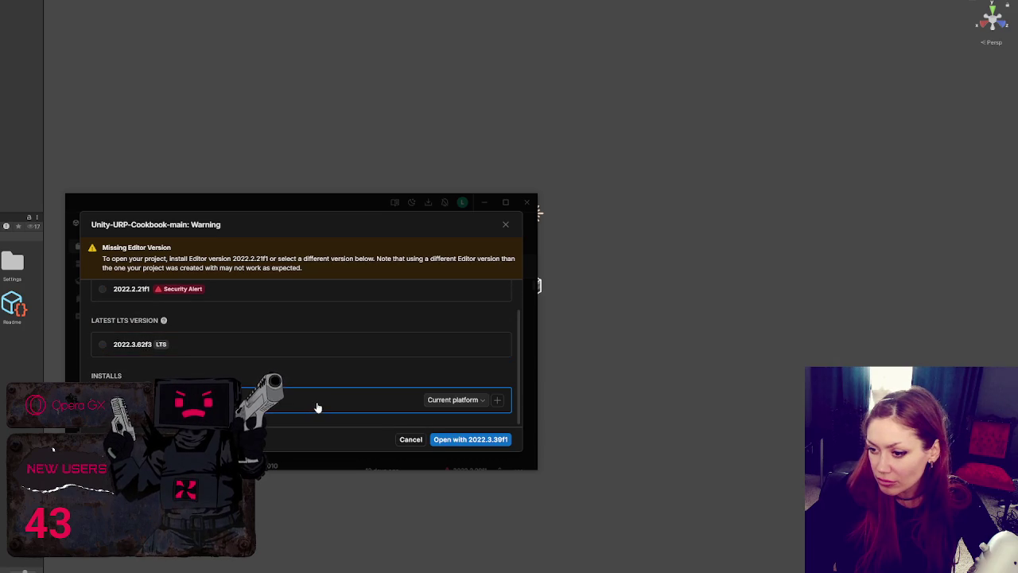
left_click(464, 439)
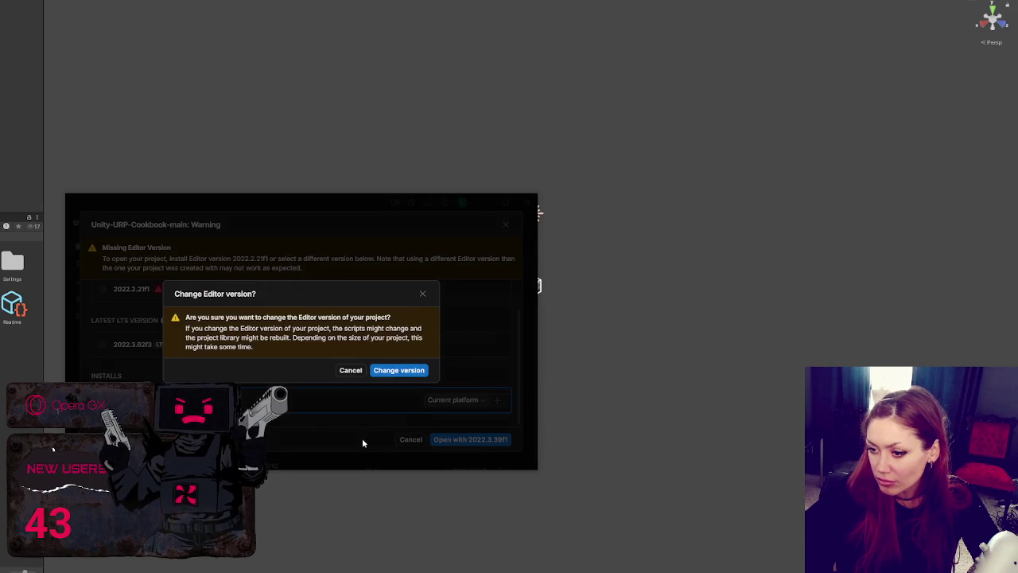
left_click(404, 374)
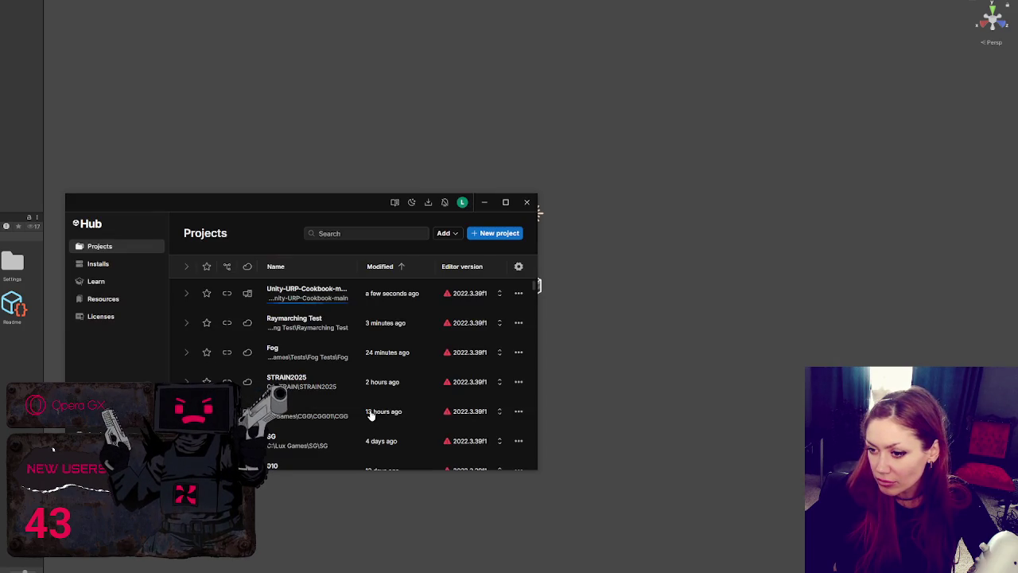
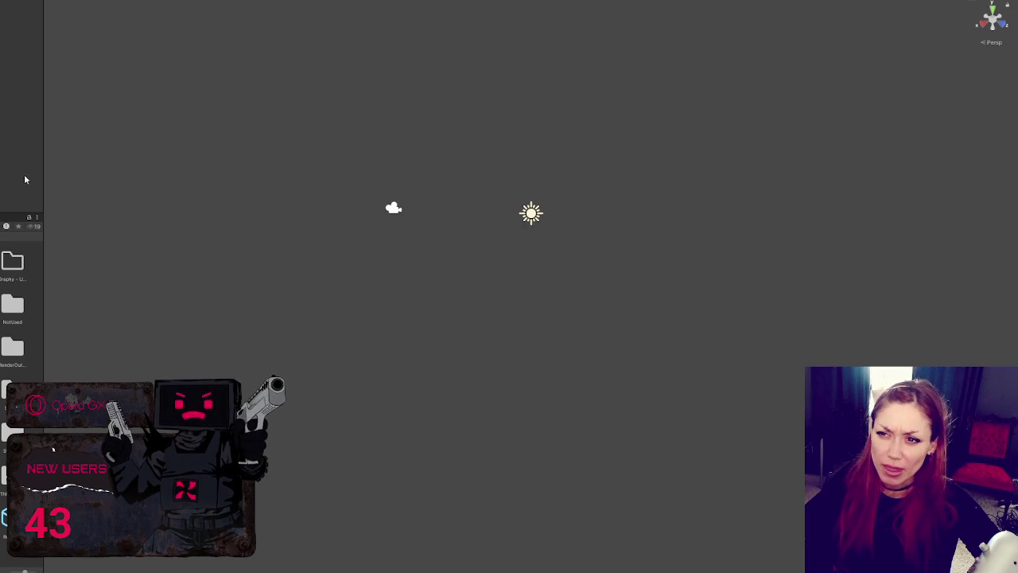
Widen the Project panel to reveal more asset folders such as Instancing, LUT and Toon Shaders
left_click_drag(44, 162, 100, 163)
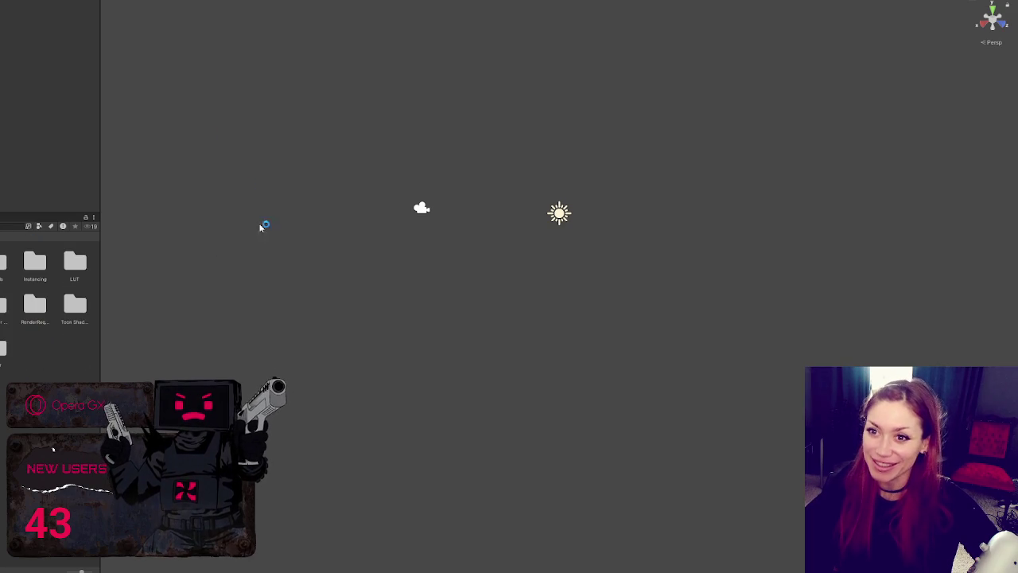
mouse_move(101, 94)
left_mouse_down()
mouse_move(143, 91)
mouse_move(105, 90)
left_mouse_up()
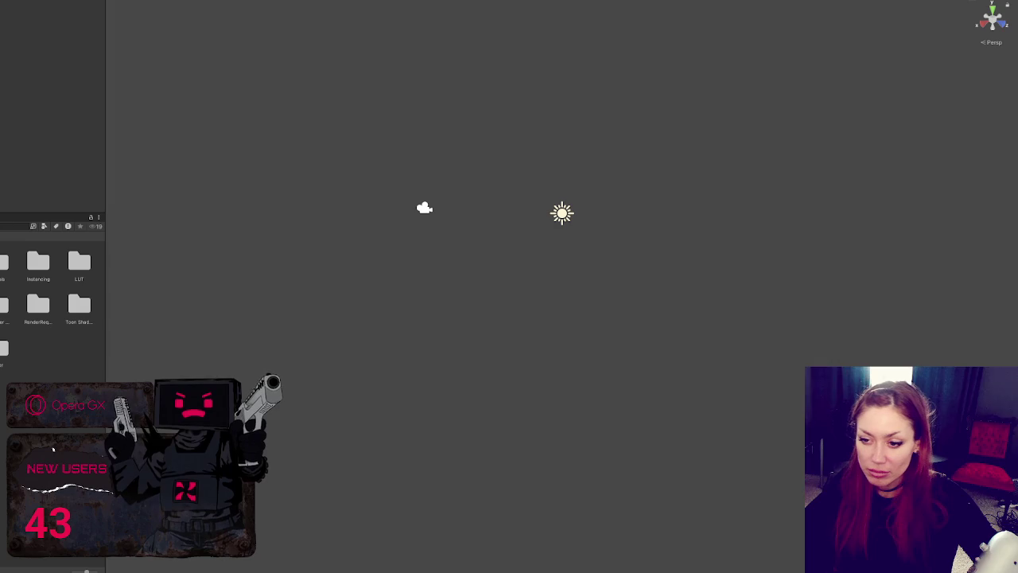
Widen the Project panel further and open the Volumetric Clouds folder's VolumetricClouds scene
mouse_move(109, 284)
left_mouse_down()
mouse_move(470, 289)
mouse_move(156, 292)
mouse_move(278, 296)
left_mouse_up()
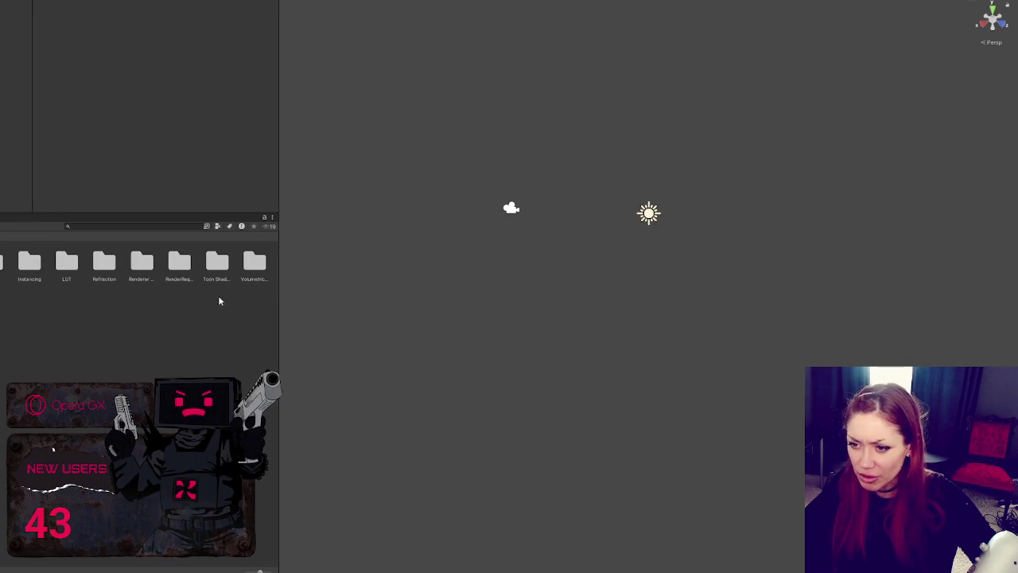
double_click(265, 269)
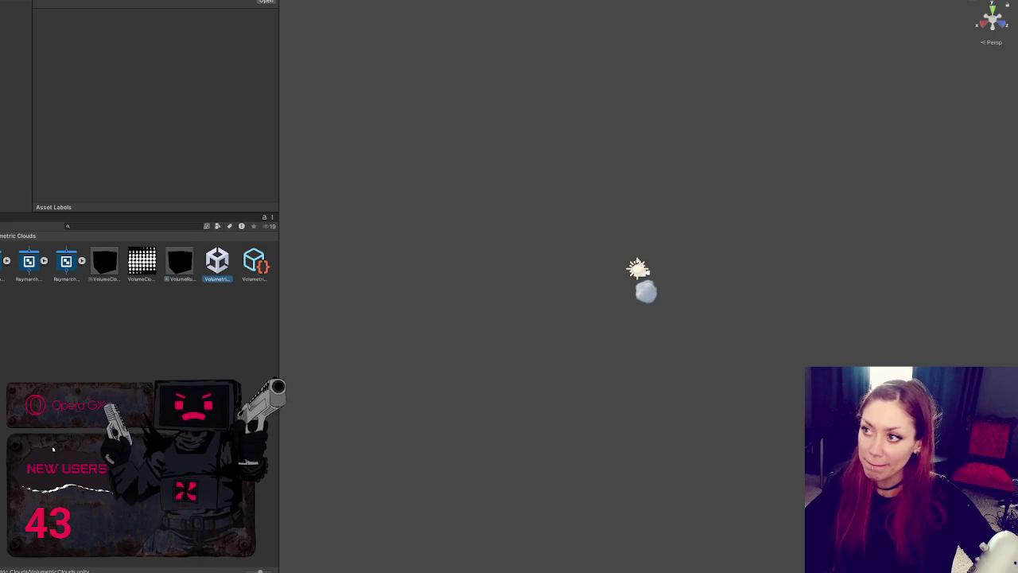
left_click(16, 14)
Add a cube and lower it beneath the cloud to about Y -1.418
key("f")
mouse_move(549, 239)
left_mouse_down()
mouse_move(415, 189)
mouse_move(824, 250)
mouse_move(790, 316)
mouse_move(521, 327)
mouse_move(534, 257)
left_mouse_up()
left_click(534, 257)
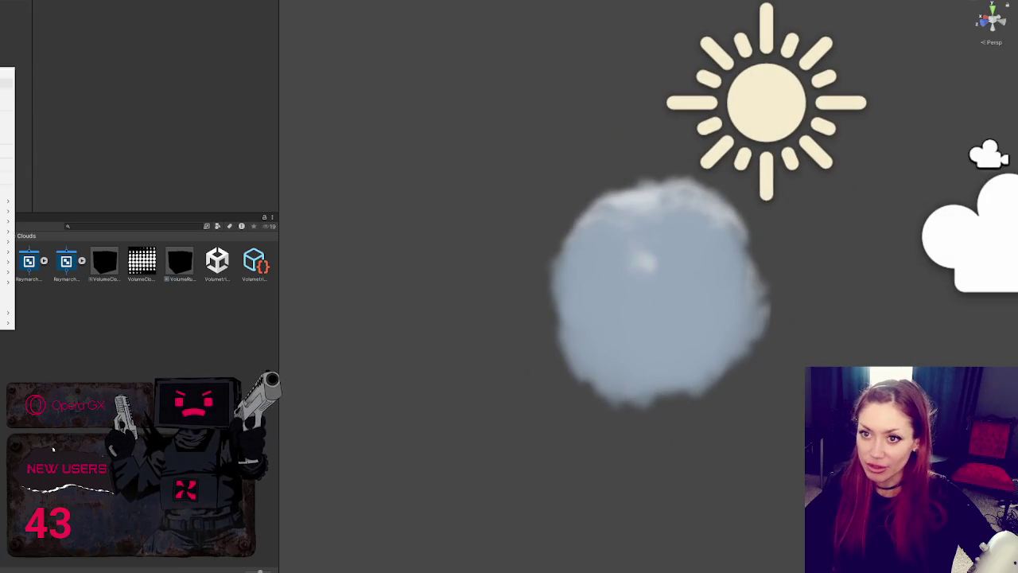
right_click(8, 197)
left_click(648, 262)
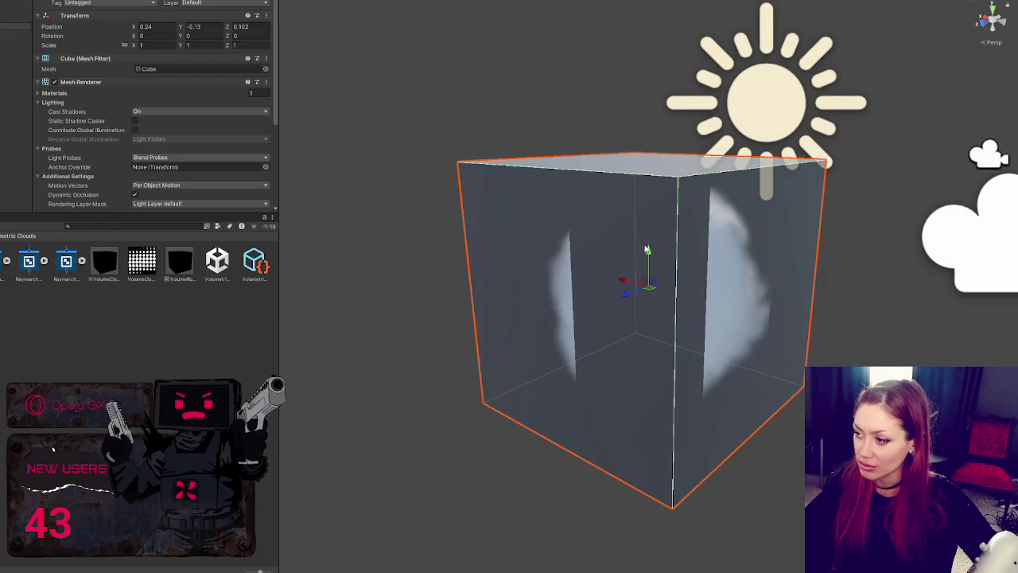
mouse_move(648, 263)
left_mouse_down()
mouse_move(648, 412)
mouse_move(648, 391)
mouse_move(565, 251)
mouse_move(603, 289)
left_mouse_up()
Scale the cube along Z and X into a wide, flat floor slab
key("r")
left_click_drag(614, 408, 497, 410)
mouse_move(638, 406)
left_mouse_down()
mouse_move(648, 410)
mouse_move(628, 319)
mouse_move(671, 311)
mouse_move(557, 310)
mouse_move(650, 368)
mouse_move(647, 382)
mouse_move(652, 302)
mouse_move(676, 389)
mouse_move(682, 334)
mouse_move(676, 374)
mouse_move(771, 275)
mouse_move(636, 374)
mouse_move(573, 386)
mouse_move(398, 318)
mouse_move(518, 284)
mouse_move(288, 312)
mouse_move(731, 345)
mouse_move(651, 360)
mouse_move(656, 447)
left_mouse_up()
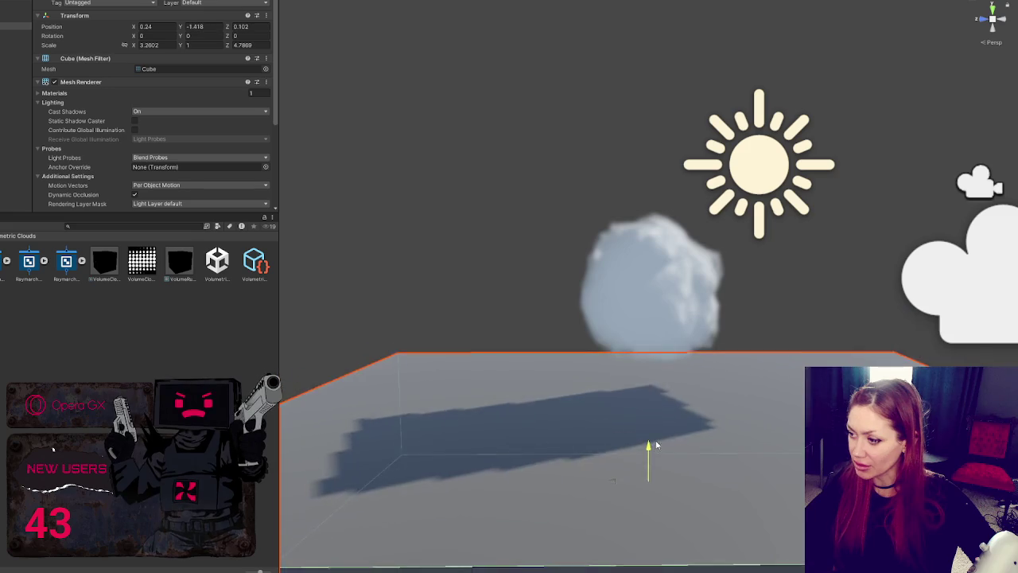
mouse_move(638, 331)
left_mouse_down()
mouse_move(511, 239)
mouse_move(207, 289)
mouse_move(566, 250)
mouse_move(652, 310)
mouse_move(727, 324)
mouse_move(912, 303)
left_mouse_up()
mouse_move(747, 272)
left_mouse_down()
mouse_move(588, 226)
mouse_move(518, 182)
mouse_move(612, 283)
mouse_move(586, 238)
mouse_move(552, 225)
mouse_move(712, 340)
mouse_move(723, 311)
mouse_move(681, 228)
mouse_move(541, 172)
mouse_move(399, 207)
mouse_move(606, 243)
mouse_move(652, 191)
mouse_move(677, 137)
mouse_move(286, 293)
left_mouse_up()
scroll(356, 287, "down", 5)
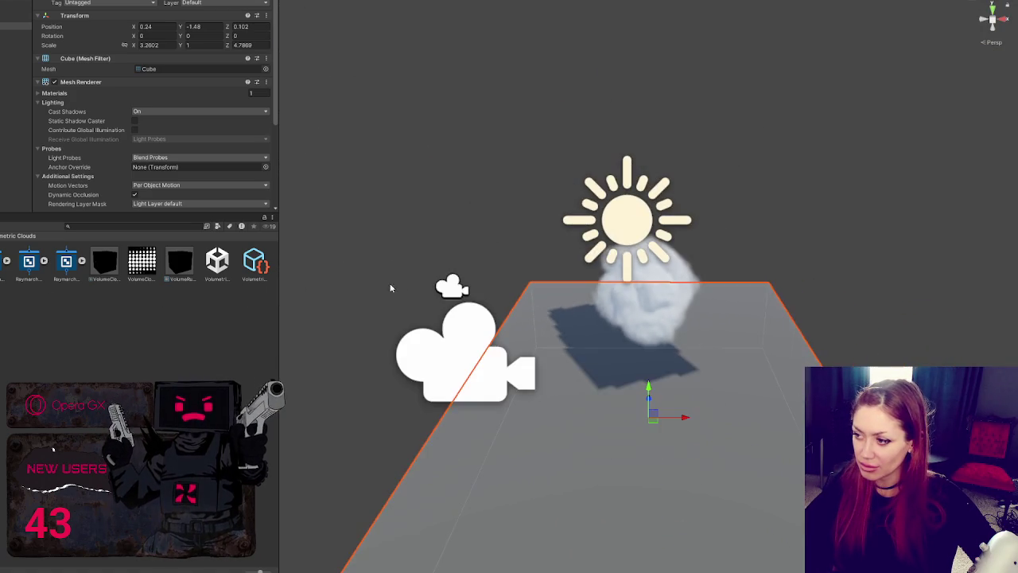
mouse_move(374, 284)
left_mouse_down()
mouse_move(249, 226)
mouse_move(573, 198)
left_mouse_up()
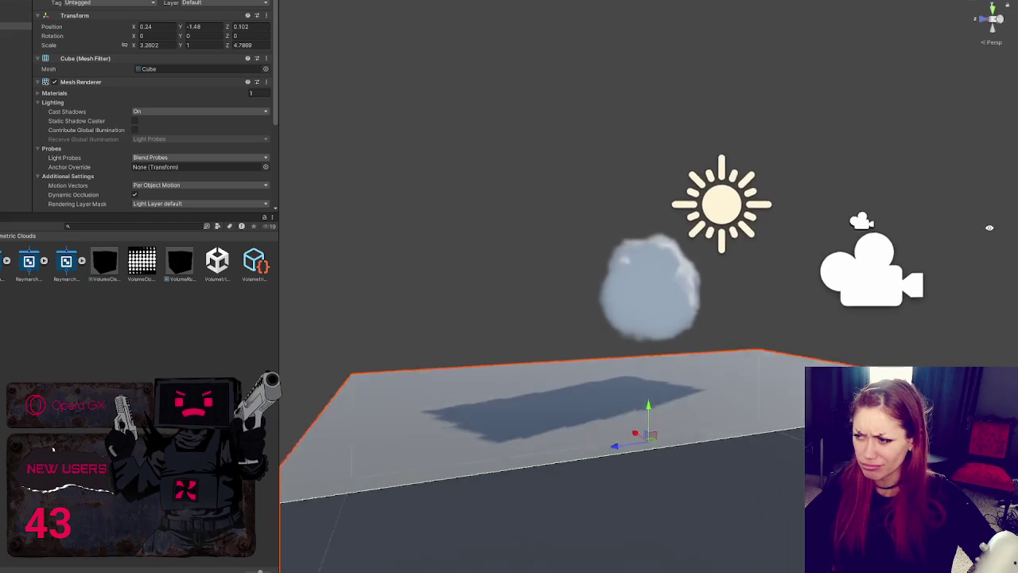
scroll(697, 183, "up", 3)
mouse_move(697, 183)
left_mouse_down()
mouse_move(803, 199)
mouse_move(500, 187)
mouse_move(727, 215)
mouse_move(784, 259)
mouse_move(461, 154)
mouse_move(236, 173)
mouse_move(400, 363)
mouse_move(503, 232)
mouse_move(468, 46)
mouse_move(477, 209)
mouse_move(432, 247)
mouse_move(477, 239)
mouse_move(568, 261)
mouse_move(745, 182)
mouse_move(622, 233)
mouse_move(711, 232)
left_mouse_up()
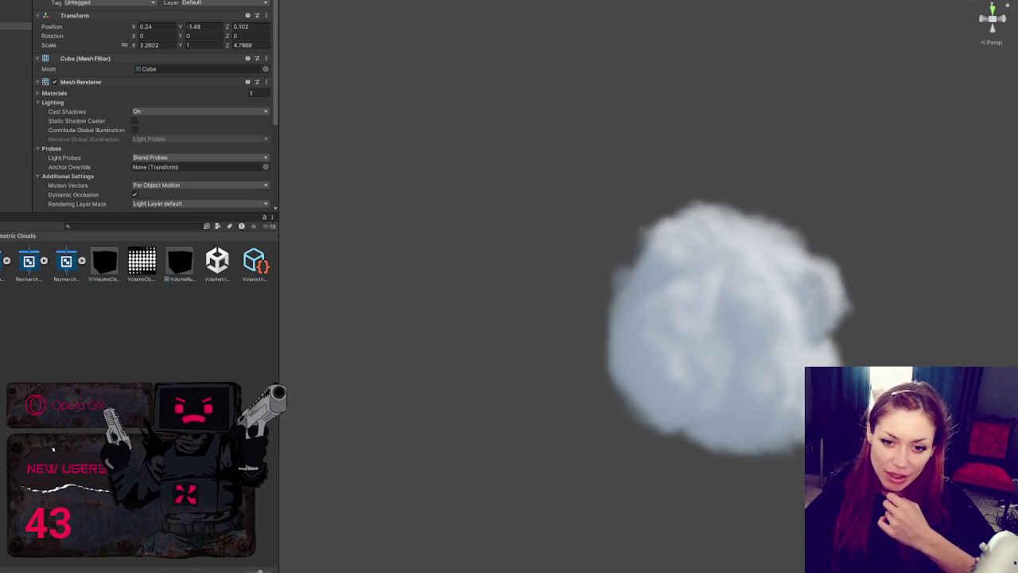
Set the cloud cube's Mesh Renderer Cast Shadows option to Off
scroll(613, 307, "down", 3)
left_click_drag(636, 295, 511, 189)
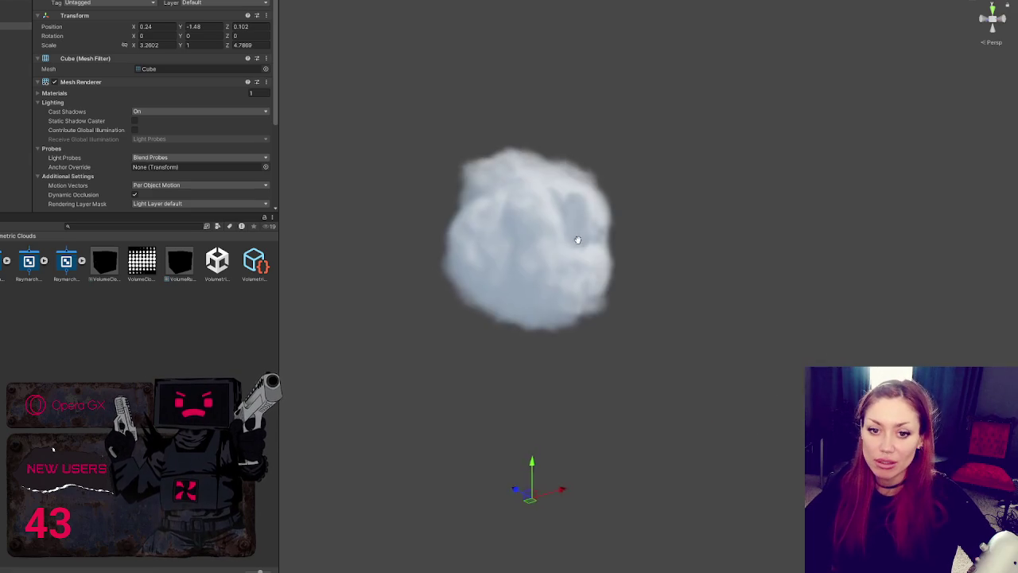
left_click(52, 449)
key("ctrl+z")
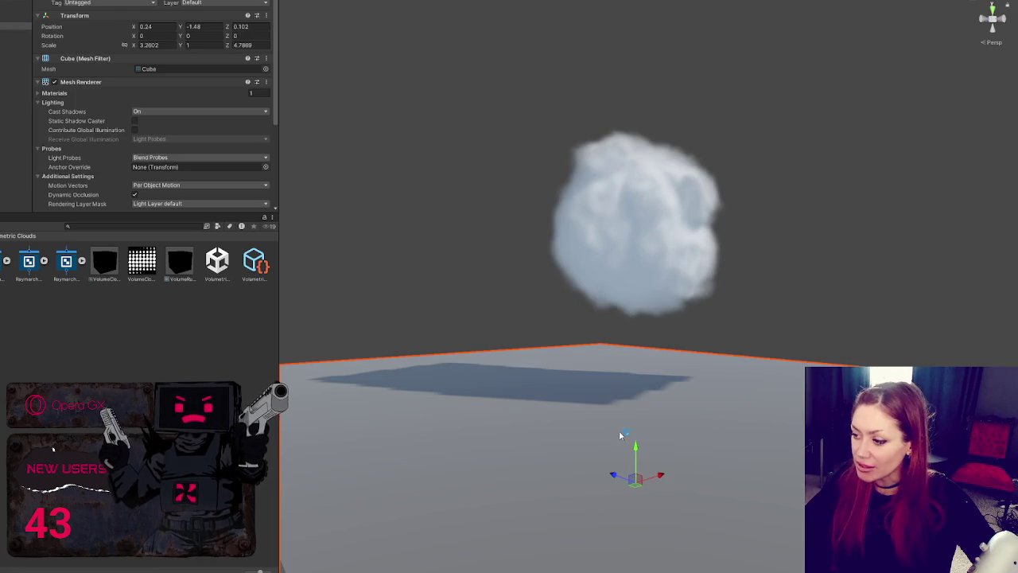
mouse_move(632, 367)
left_mouse_down()
mouse_move(573, 302)
mouse_move(541, 318)
mouse_move(565, 398)
mouse_move(575, 504)
left_mouse_up()
left_click(24, 18)
scroll(159, 124, "down", 3)
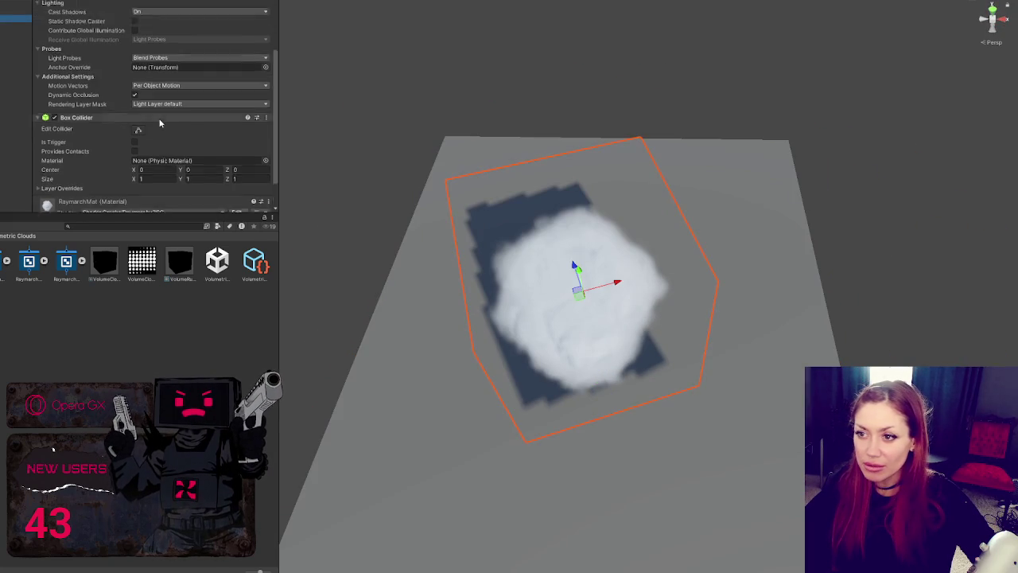
left_click(148, 37)
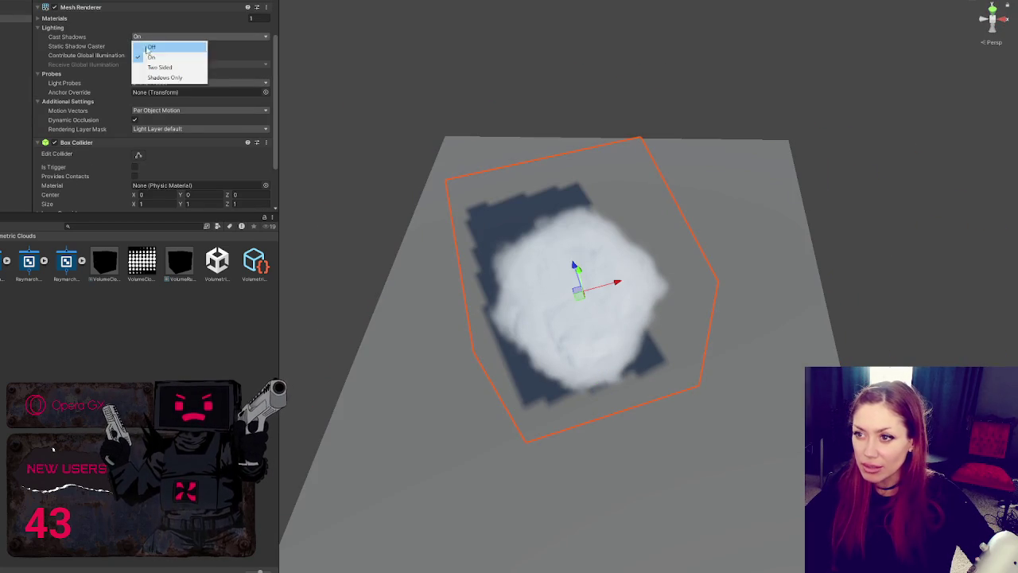
left_click(151, 50)
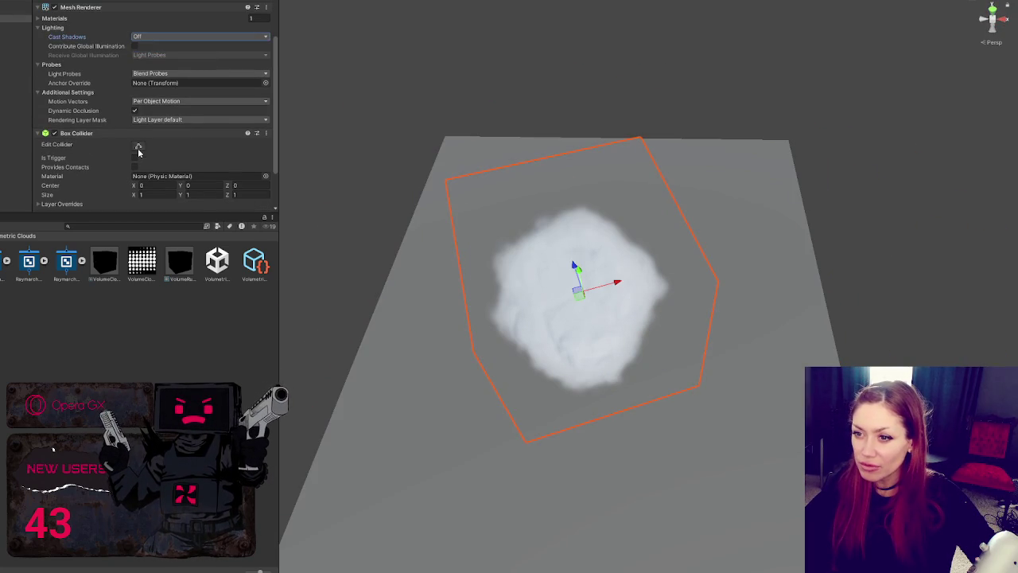
Check the floor from a low side view and select the floor slab
scroll(136, 151, "down", 2)
scroll(133, 149, "up", 5)
mouse_move(358, 238)
left_mouse_down()
mouse_move(414, 183)
mouse_move(468, 170)
mouse_move(626, 173)
left_mouse_up()
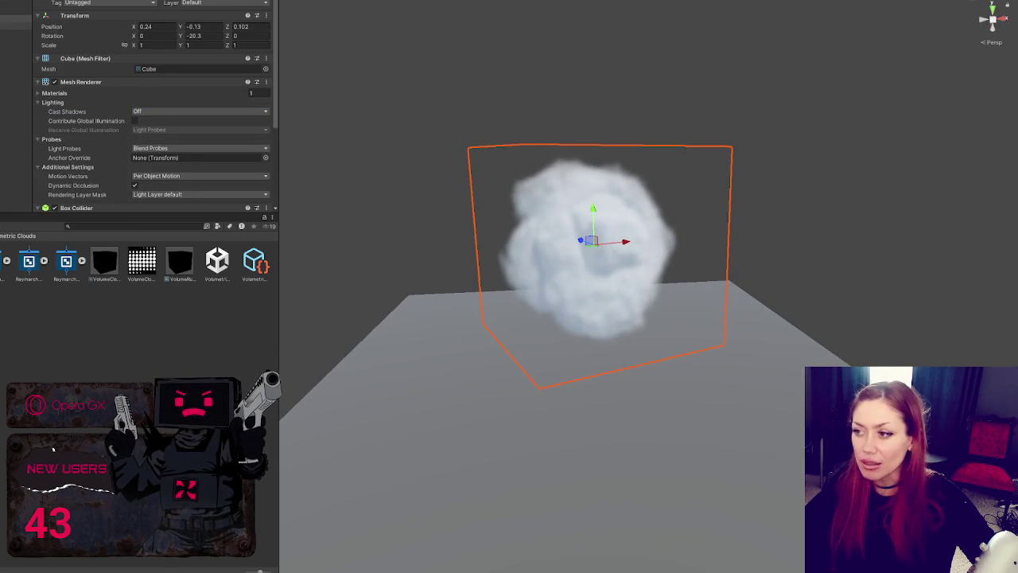
left_click(16, 26)
Lower the floor slab to Y -2.024 beneath the cloud
mouse_move(601, 435)
left_mouse_down()
mouse_move(601, 328)
mouse_move(673, 347)
mouse_move(661, 427)
mouse_move(659, 326)
mouse_move(823, 309)
mouse_move(405, 316)
mouse_move(350, 334)
mouse_move(647, 289)
mouse_move(770, 295)
mouse_move(777, 358)
mouse_move(712, 336)
mouse_move(673, 281)
mouse_move(118, 314)
mouse_move(737, 323)
mouse_move(670, 307)
mouse_move(736, 315)
mouse_move(768, 278)
mouse_move(750, 309)
mouse_move(665, 382)
mouse_move(690, 352)
left_mouse_up()
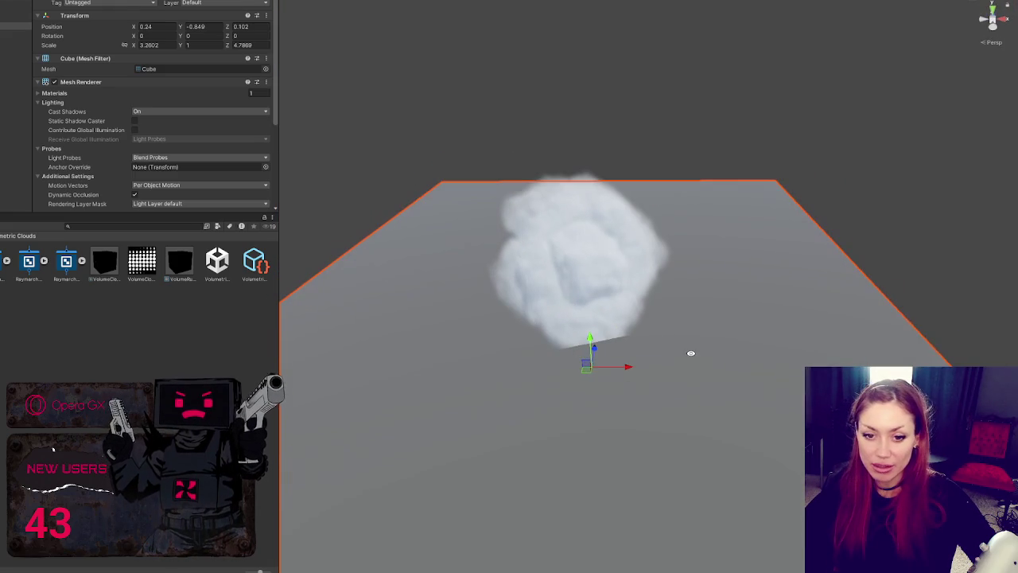
left_click_drag(592, 344, 591, 378)
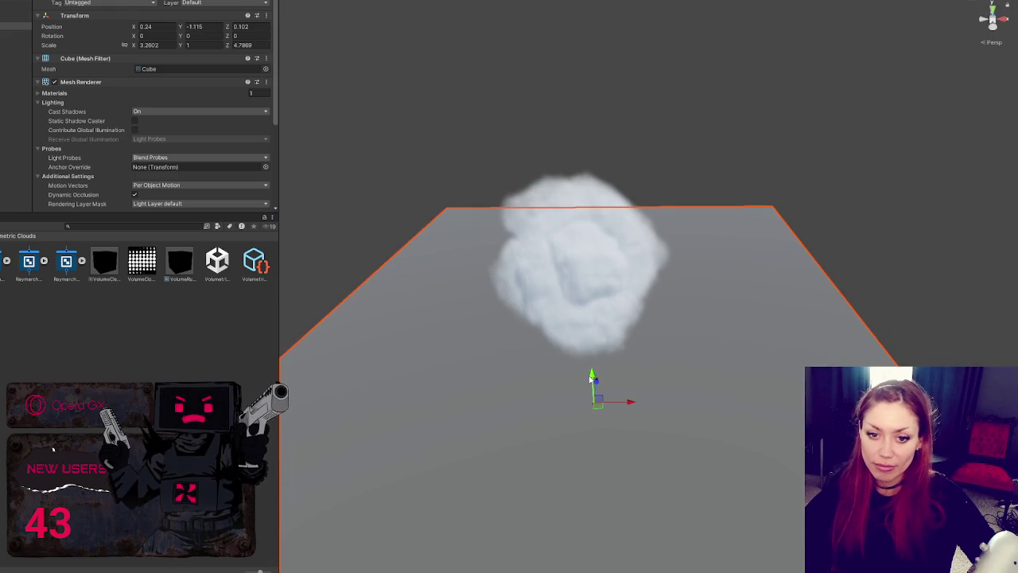
left_click(617, 402)
left_click(630, 404)
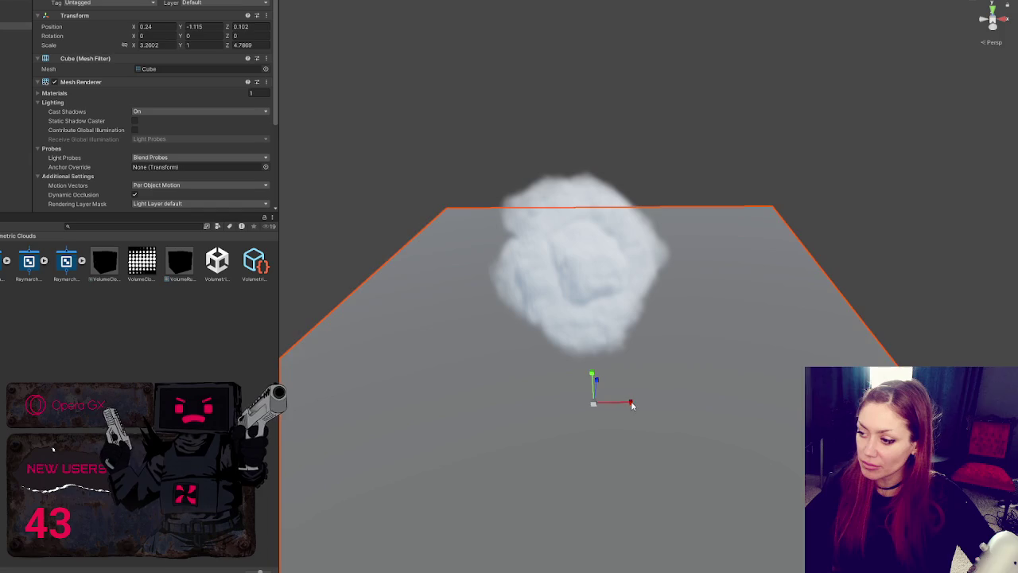
Scale the floor slab to about 15.3 × 1 × 15.5 along X and Z
left_click_drag(631, 403, 765, 414)
mouse_move(596, 387)
left_mouse_down()
mouse_move(641, 331)
mouse_move(641, 357)
left_mouse_up()
mouse_move(734, 322)
left_mouse_down("alt")
mouse_move(626, 295)
mouse_move(672, 230)
mouse_move(666, 183)
mouse_move(788, 223)
mouse_move(581, 239)
mouse_move(432, 278)
mouse_move(784, 343)
mouse_move(453, 333)
mouse_move(566, 341)
left_mouse_up("alt")
left_click(783, 342)
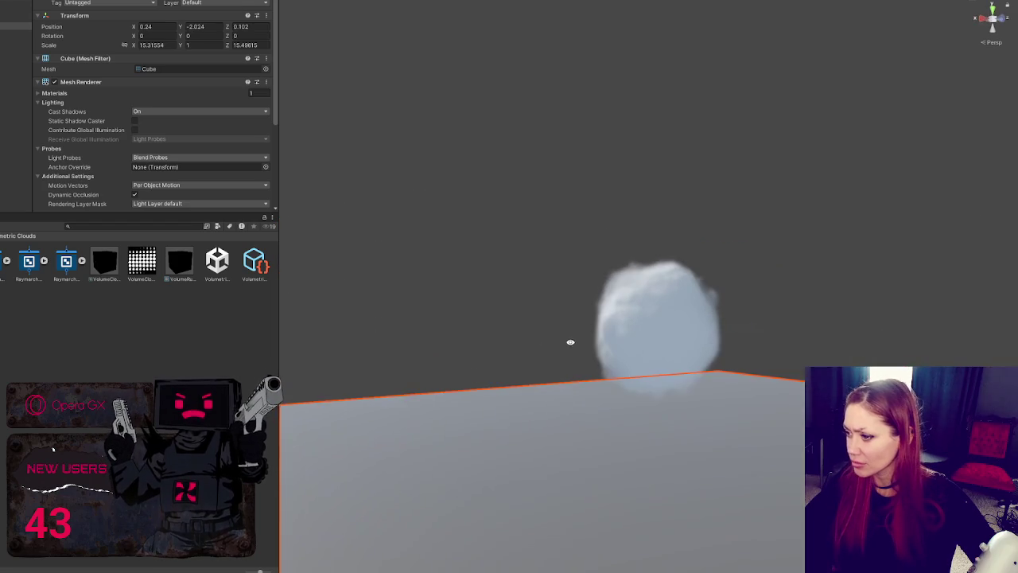
left_click(739, 284)
mouse_move(739, 283)
left_mouse_down("alt")
mouse_move(838, 282)
mouse_move(925, 298)
mouse_move(506, 151)
mouse_move(741, 196)
mouse_move(737, 186)
mouse_move(618, 192)
left_mouse_up("alt")
left_click(618, 192)
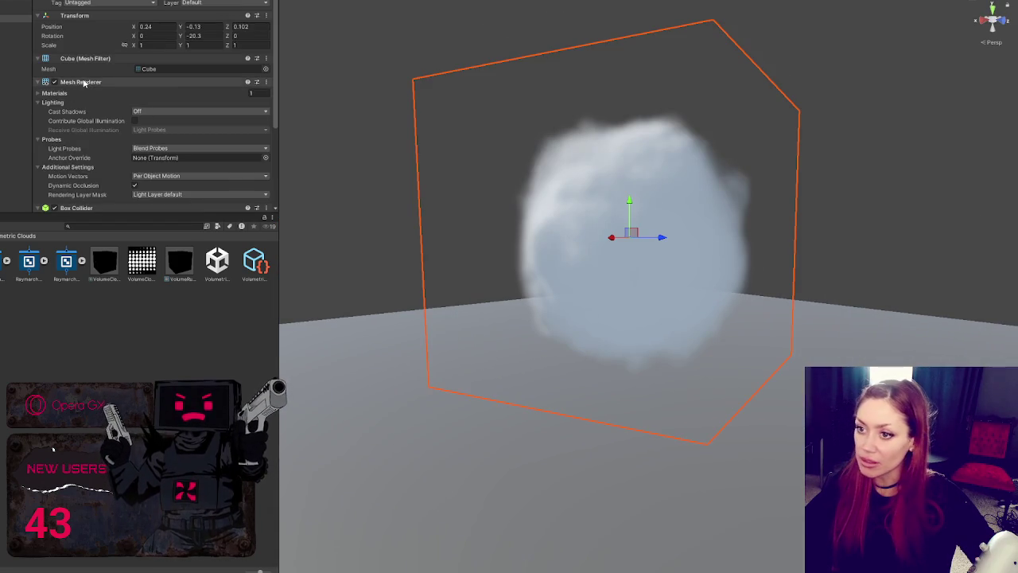
Scroll through the cloud's material settings in the Inspector
scroll(83, 99, "down", 5)
scroll(73, 136, "down", 3)
scroll(73, 136, "down", 3)
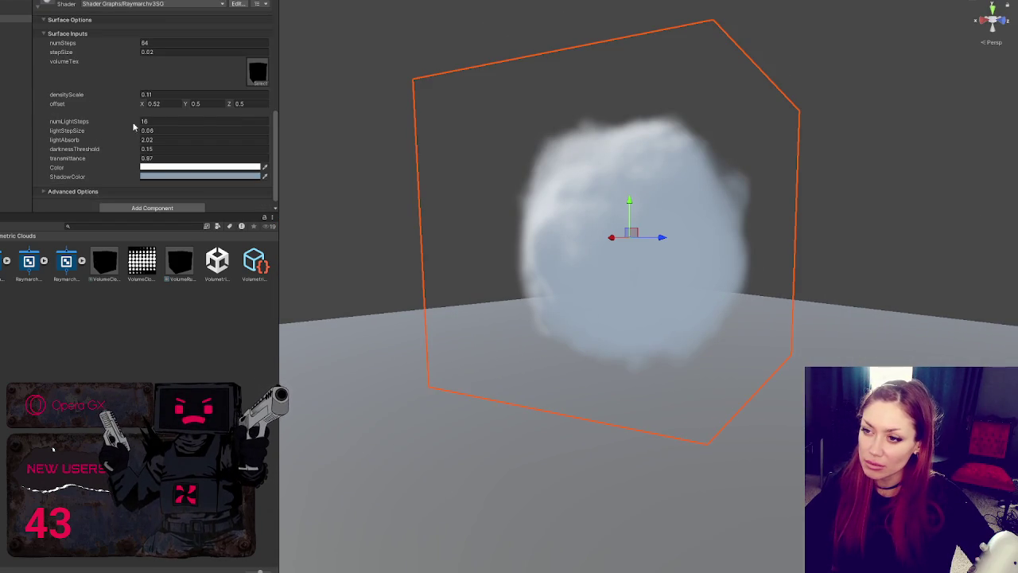
scroll(106, 37, "up", 5)
scroll(109, 40, "up", 3)
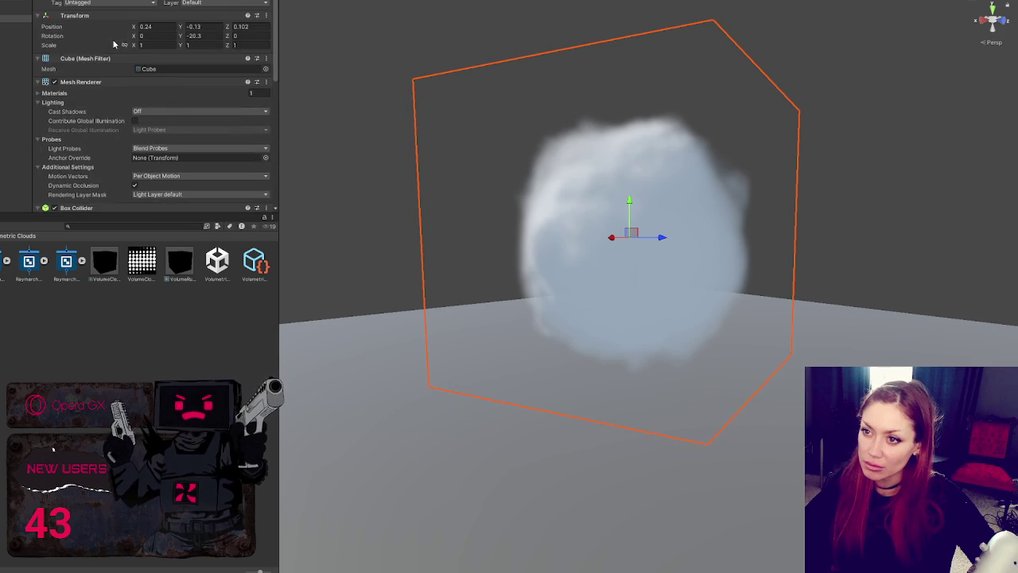
scroll(114, 43, "down", 2)
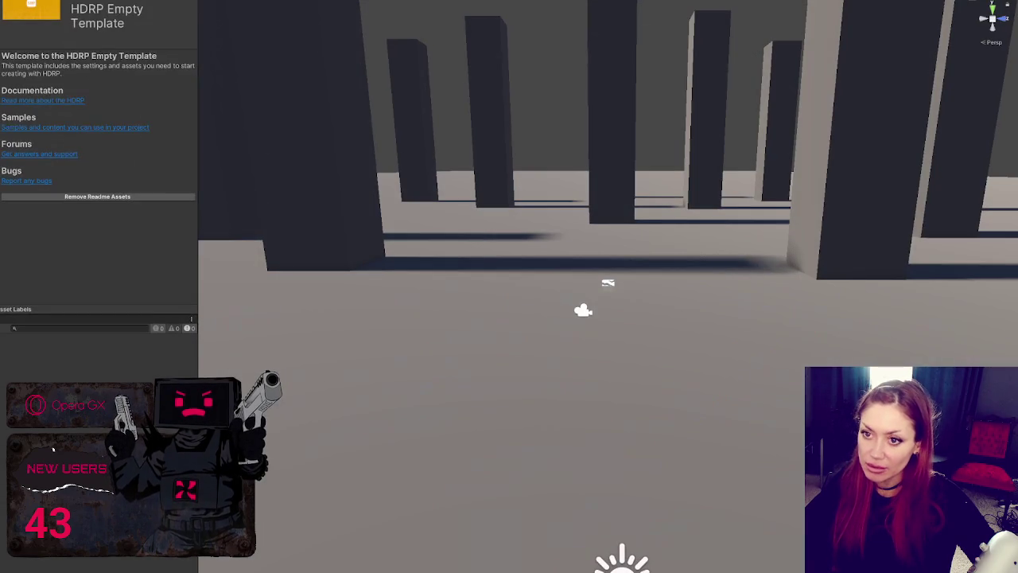
Add a new 3D cube at the centre of the HDRP pillar scene
left_click(607, 283)
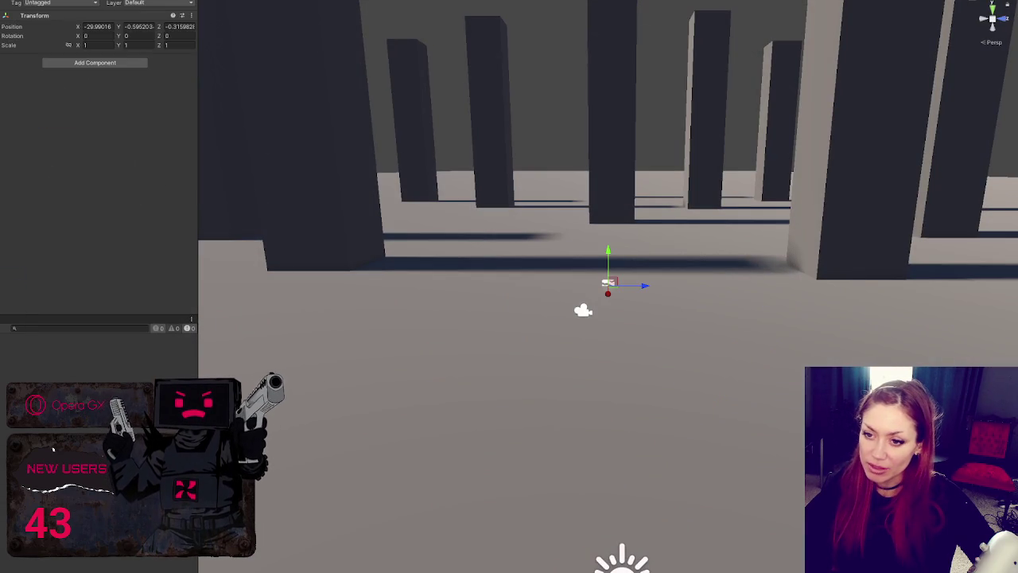
right_click(2, 178)
mouse_move(24, 311)
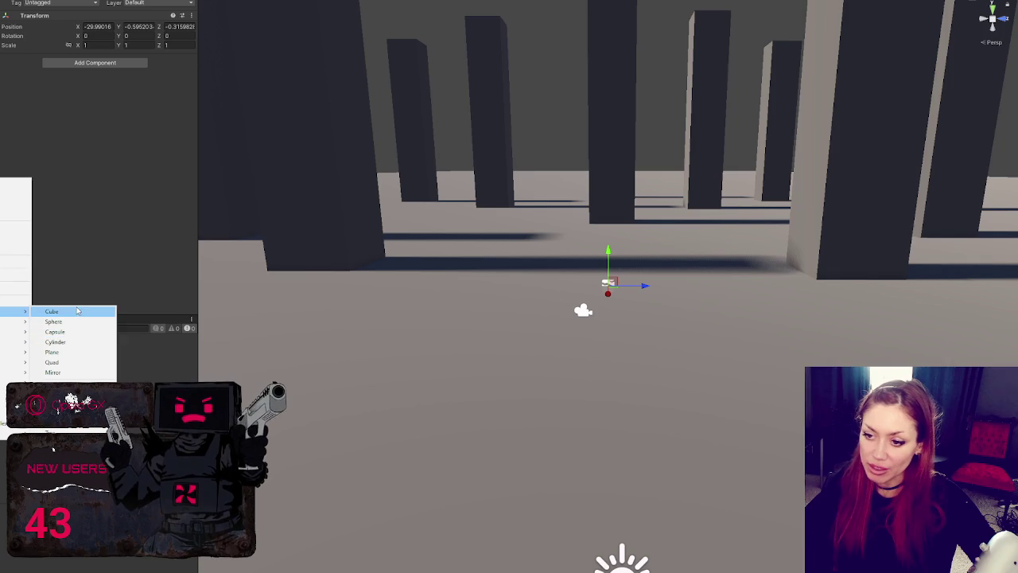
left_click(74, 311)
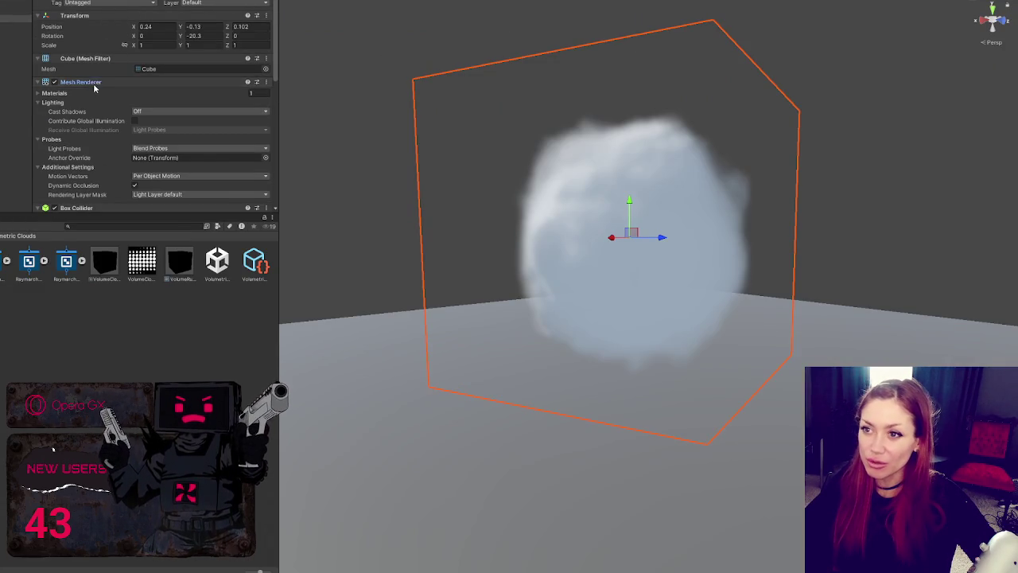
Collapse the cube's Inspector components and show the project's assets
left_click(80, 82)
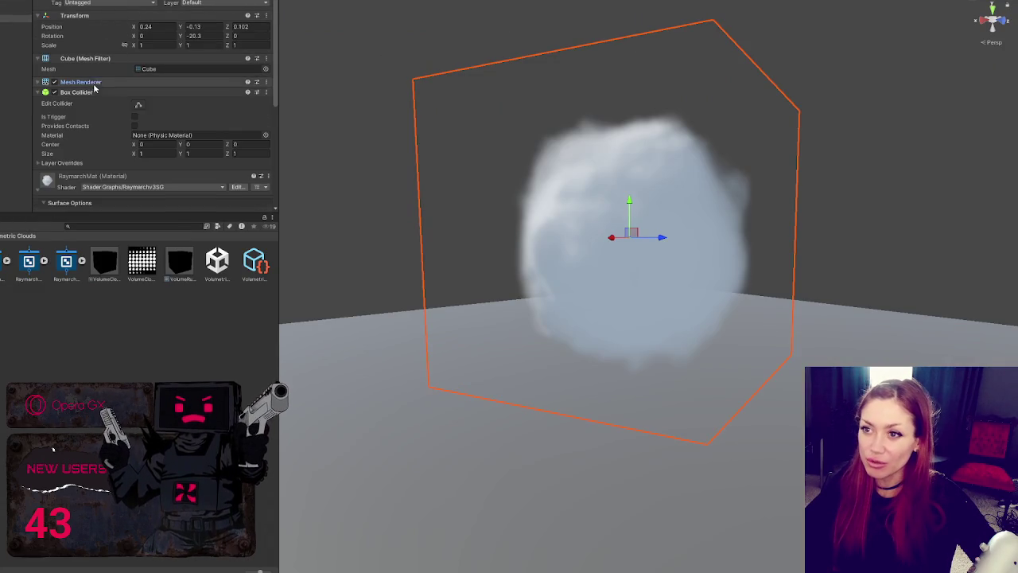
left_click(79, 92)
left_click(85, 58)
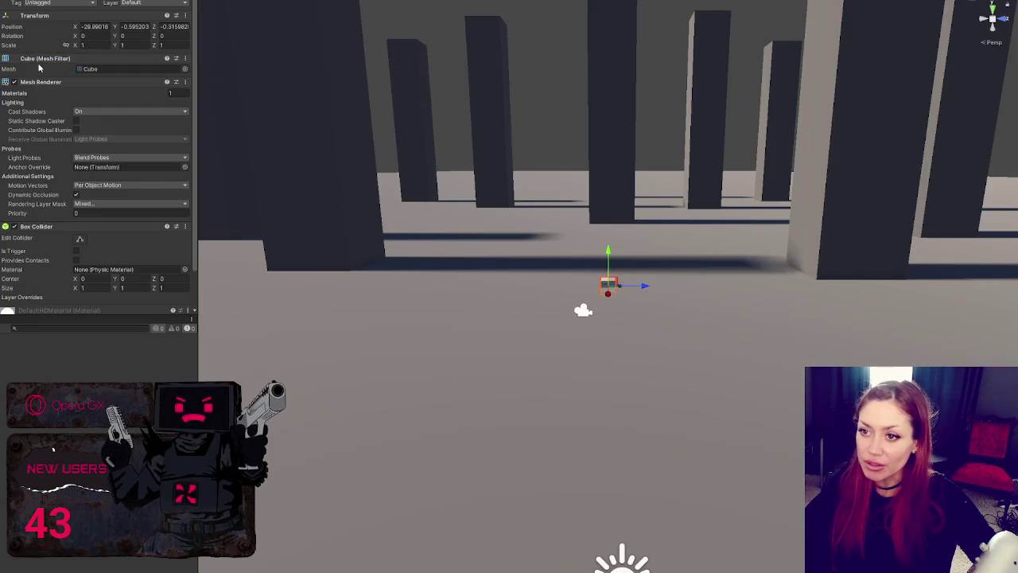
left_click(51, 61)
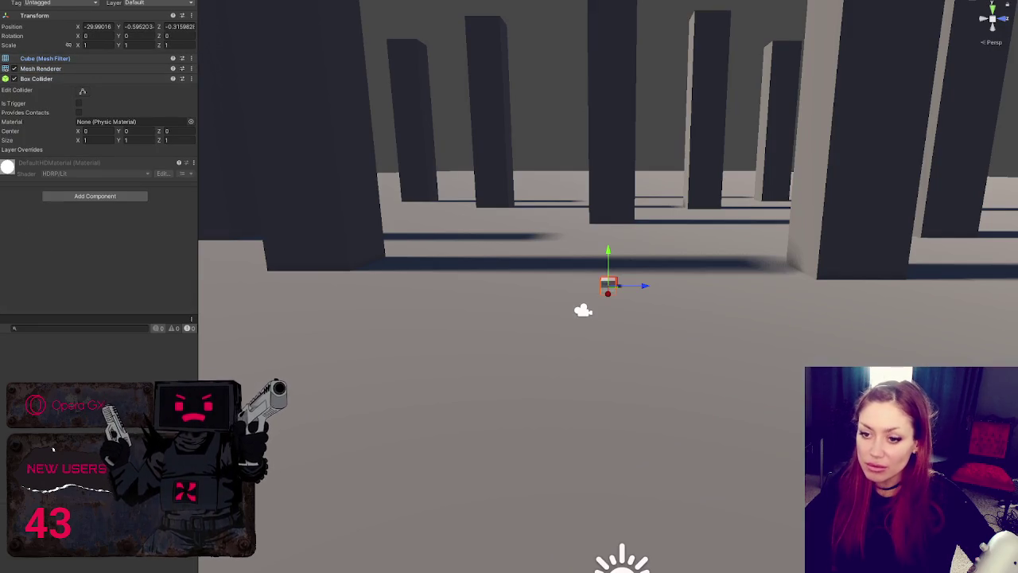
key("ctrl+5")
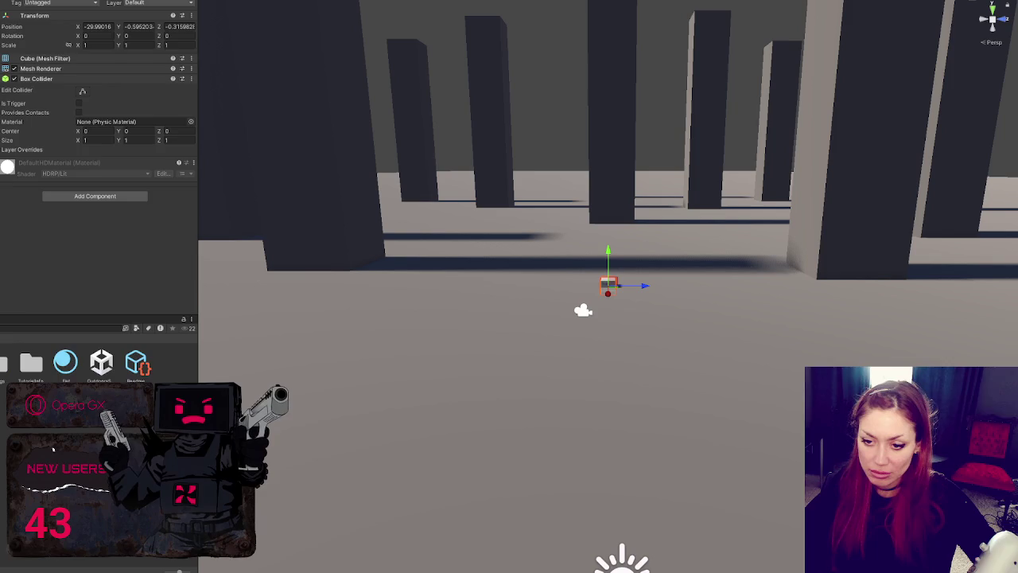
Create a new material asset named Raymarch in the Project
right_click(49, 367)
mouse_move(143, 174)
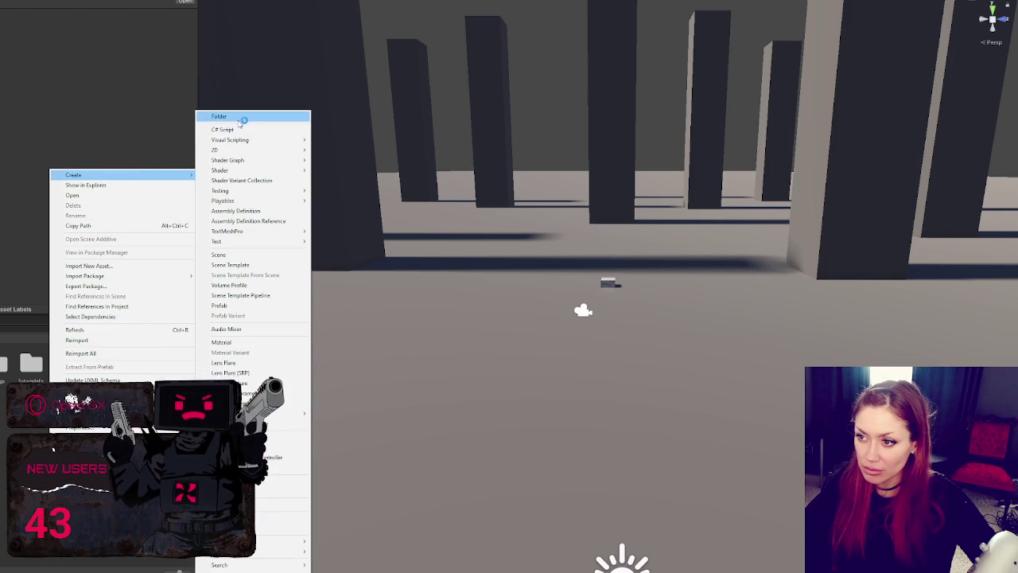
left_click(241, 118)
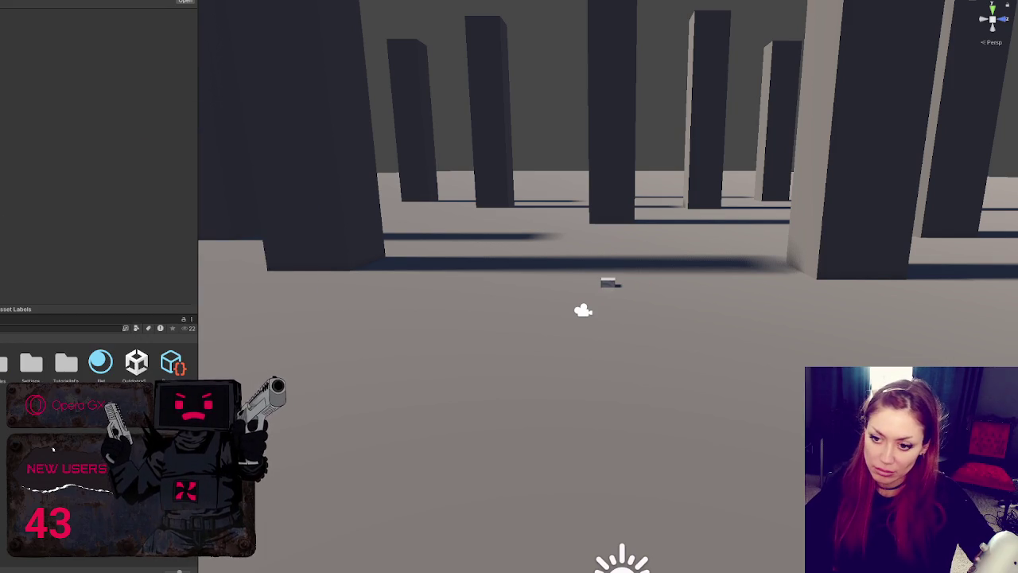
right_click(8, 119)
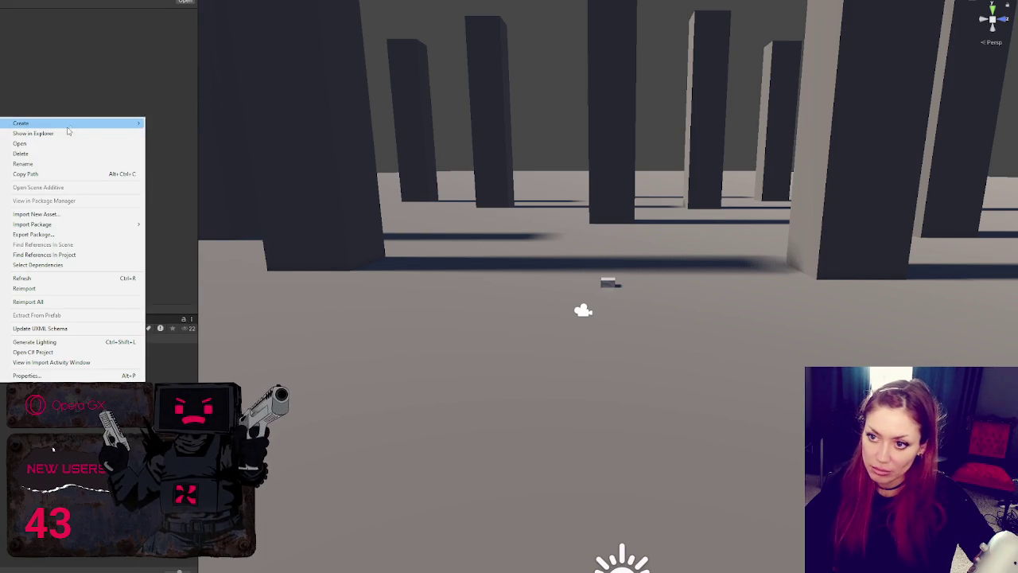
mouse_move(80, 124)
left_click(202, 343)
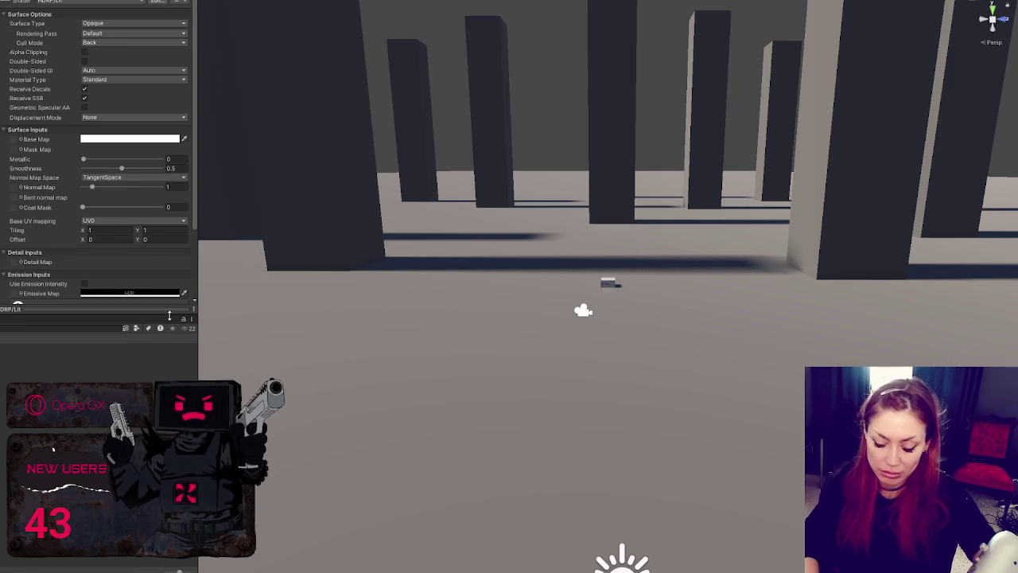
key("Return")
Apply the Raymarch material to the small cube and search its shaders for 'ray'
left_click(608, 284)
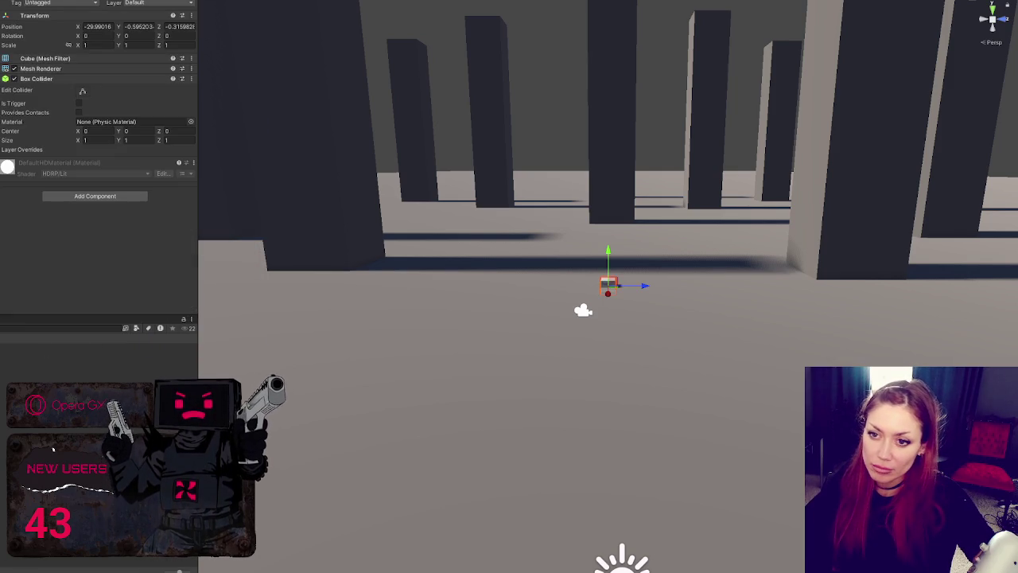
left_click_drag(1, 322, 4, 250)
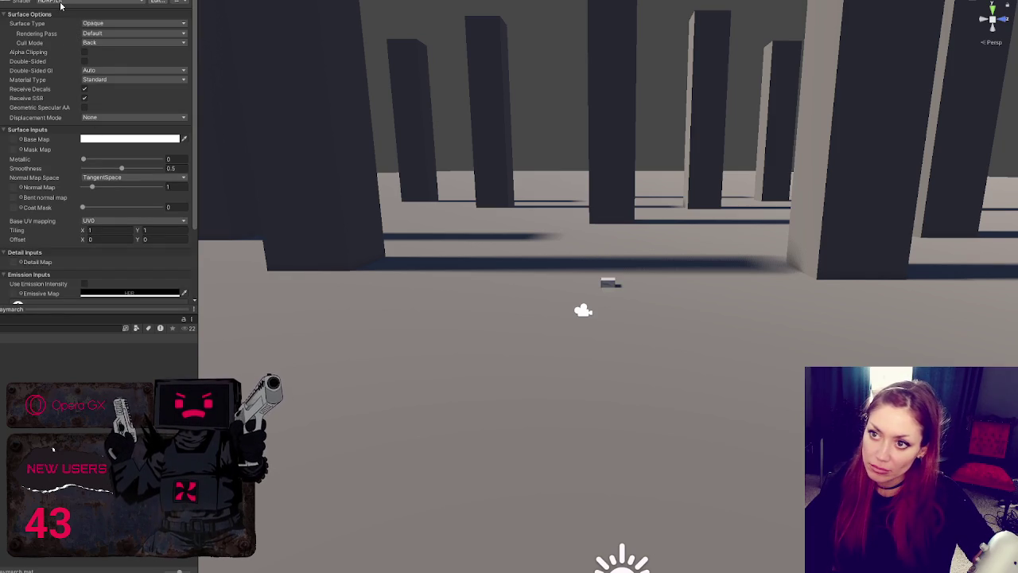
left_click(77, 2)
type("ray")
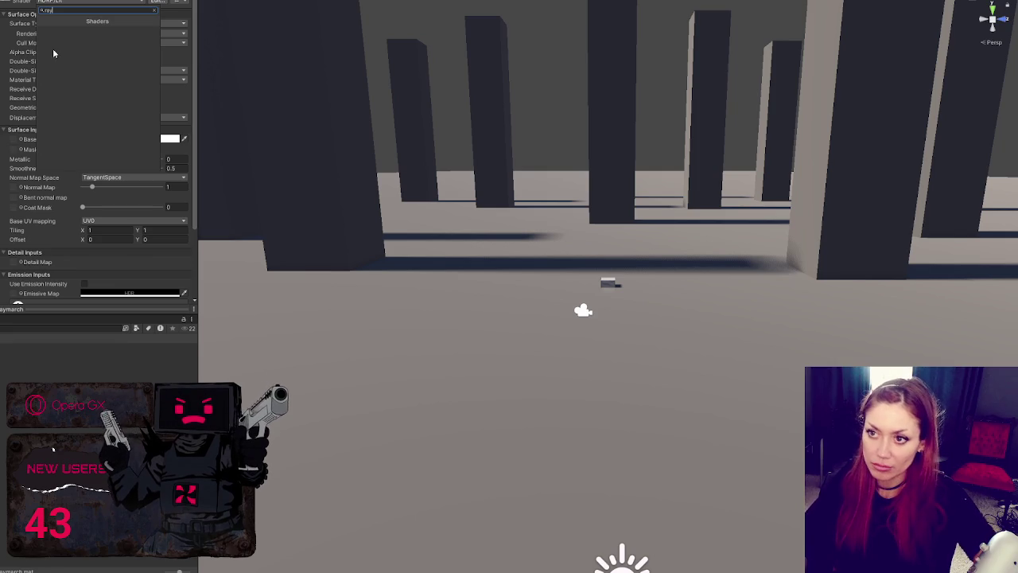
key("Escape")
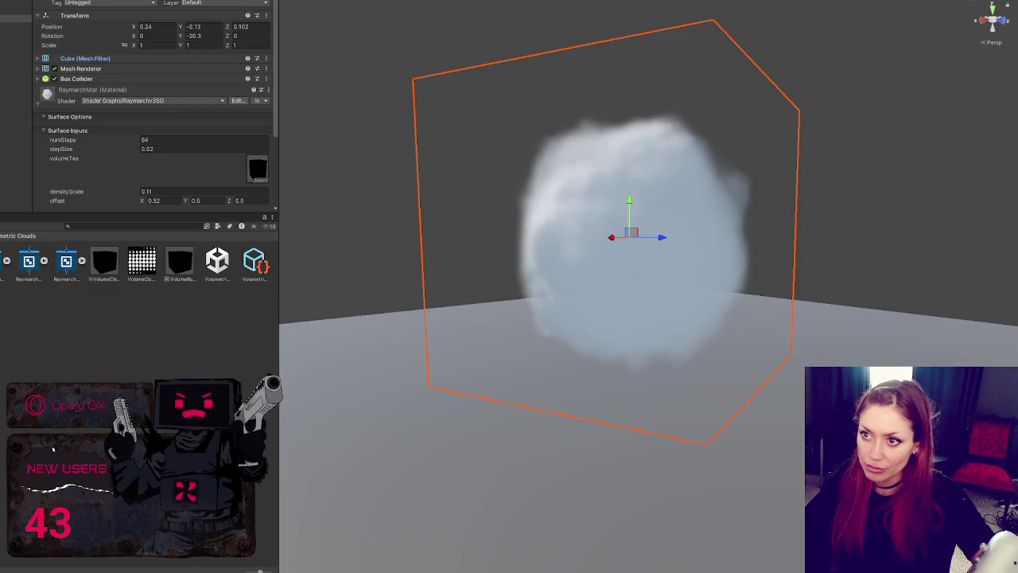
left_click(86, 3)
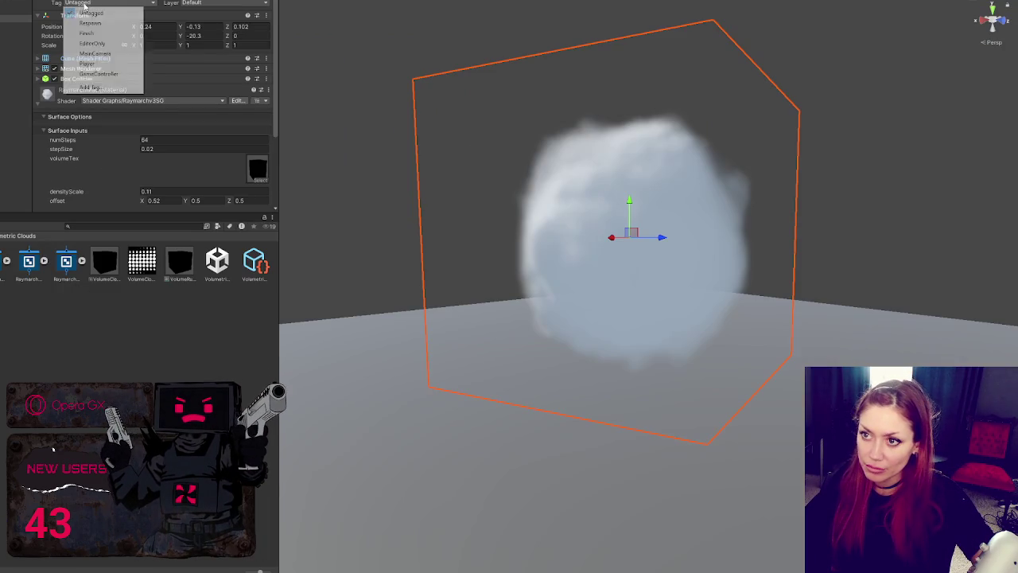
left_click(143, 101)
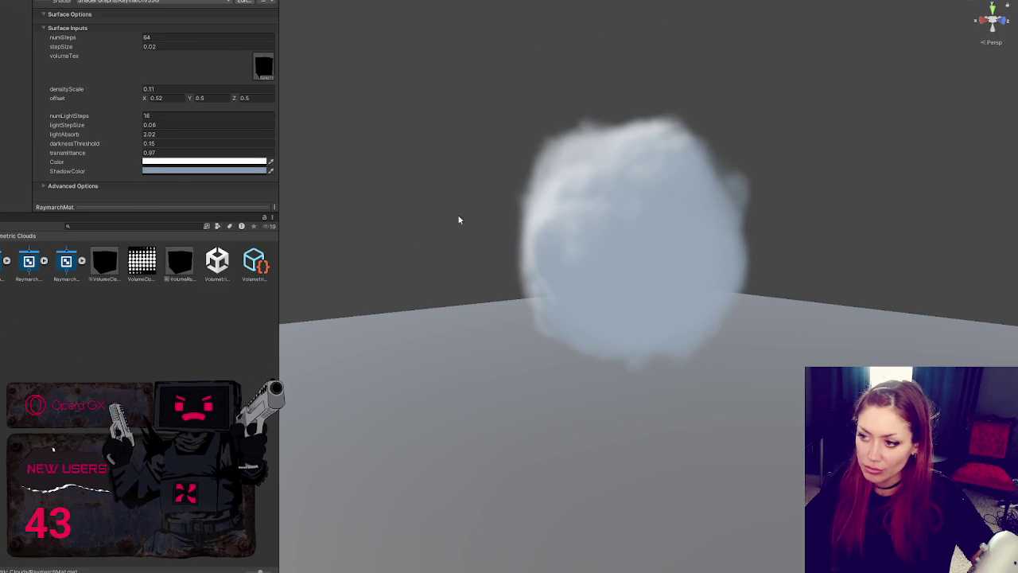
left_click(549, 216)
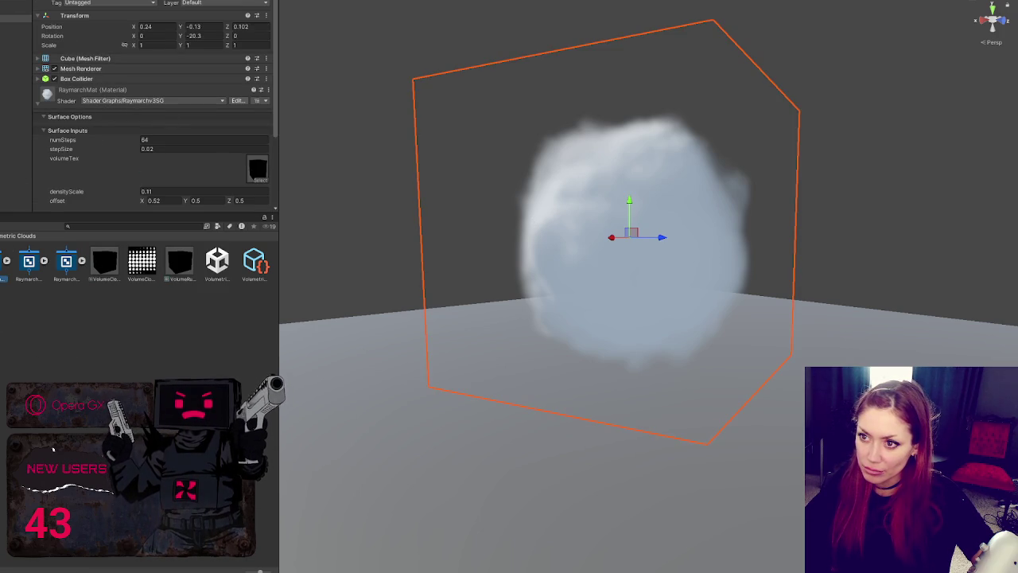
left_click(237, 101)
key("ctrl+z")
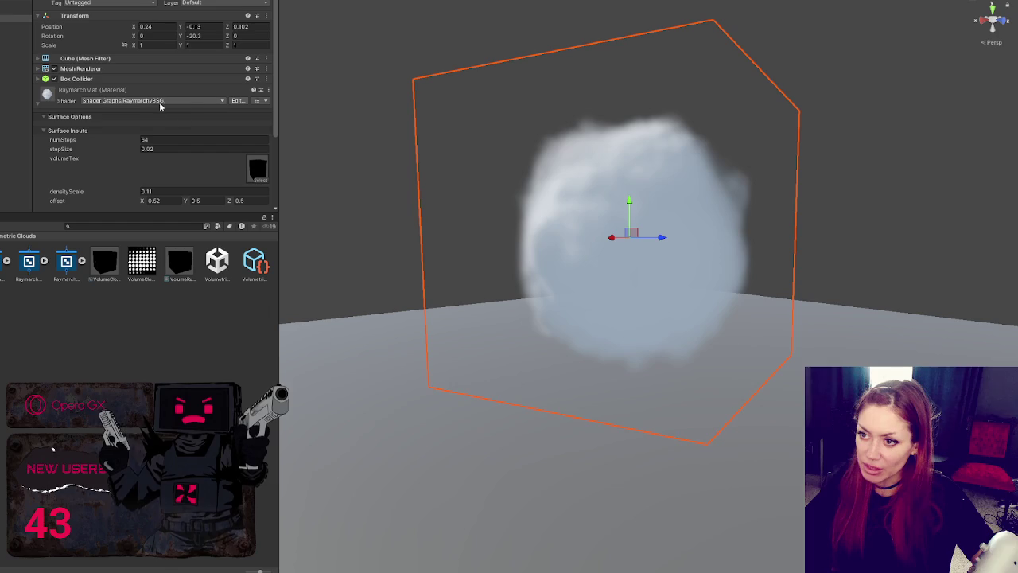
left_click(32, 260)
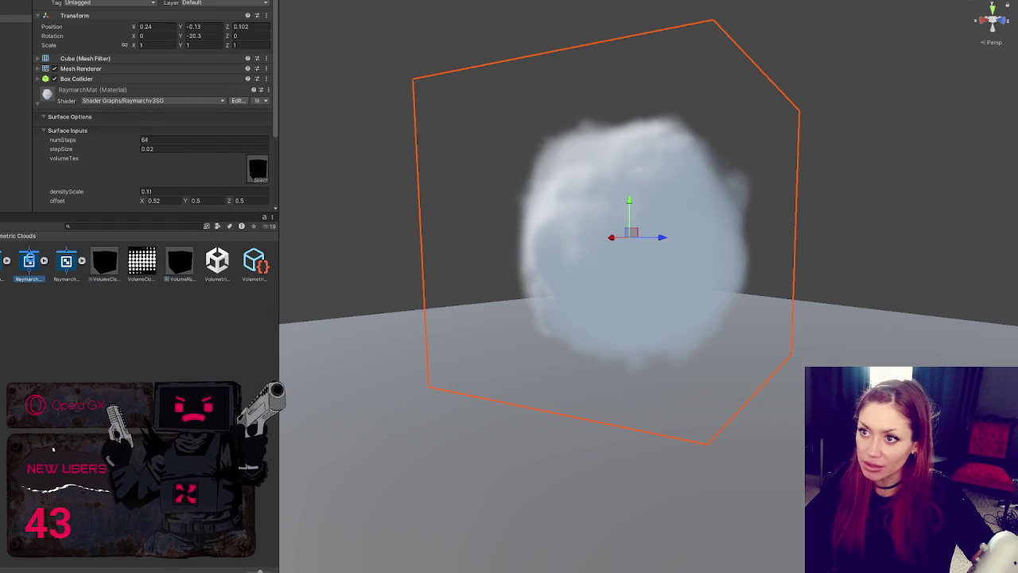
left_click(67, 261)
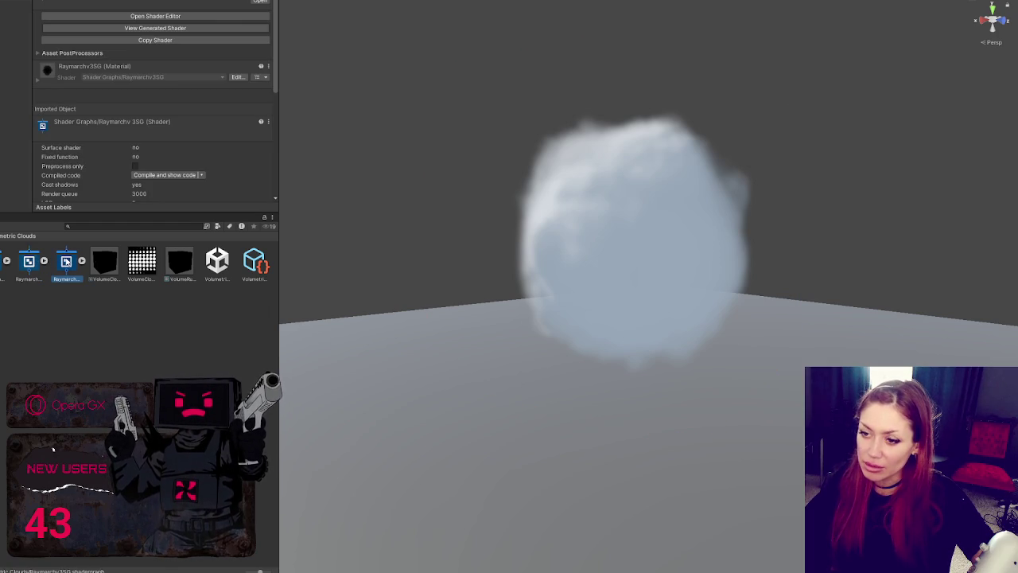
right_click(67, 261)
left_click(58, 283)
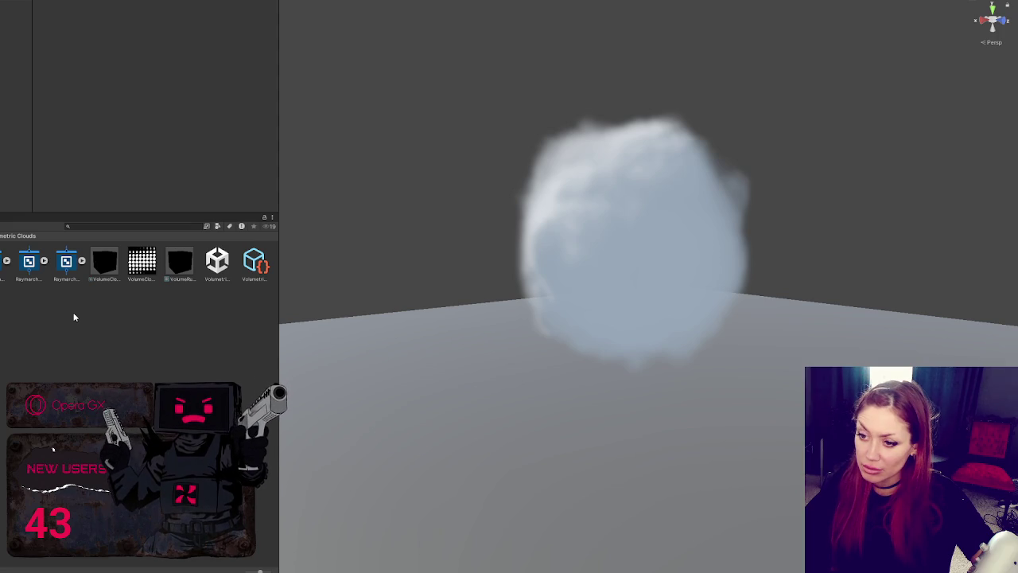
right_click(4, 366)
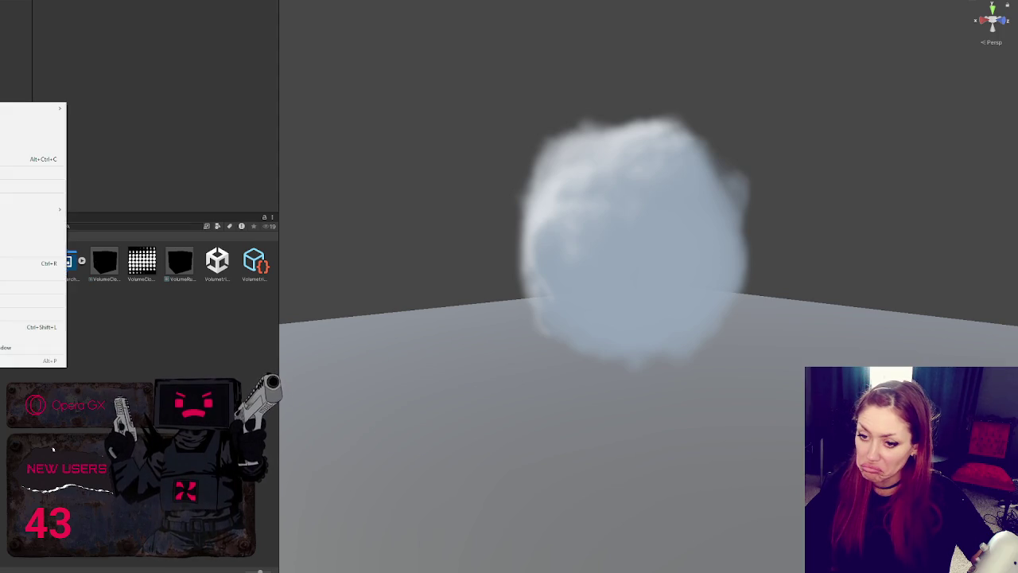
Preview a project package export, collapsing the Haunted_Mansion and NotUsed folders, then close it
mouse_move(35, 116)
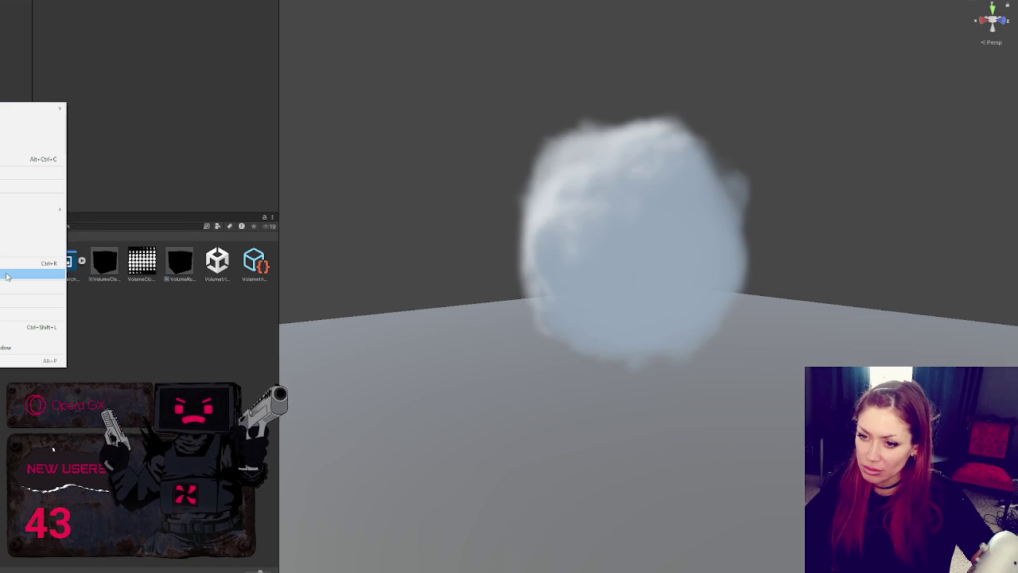
left_click(8, 220)
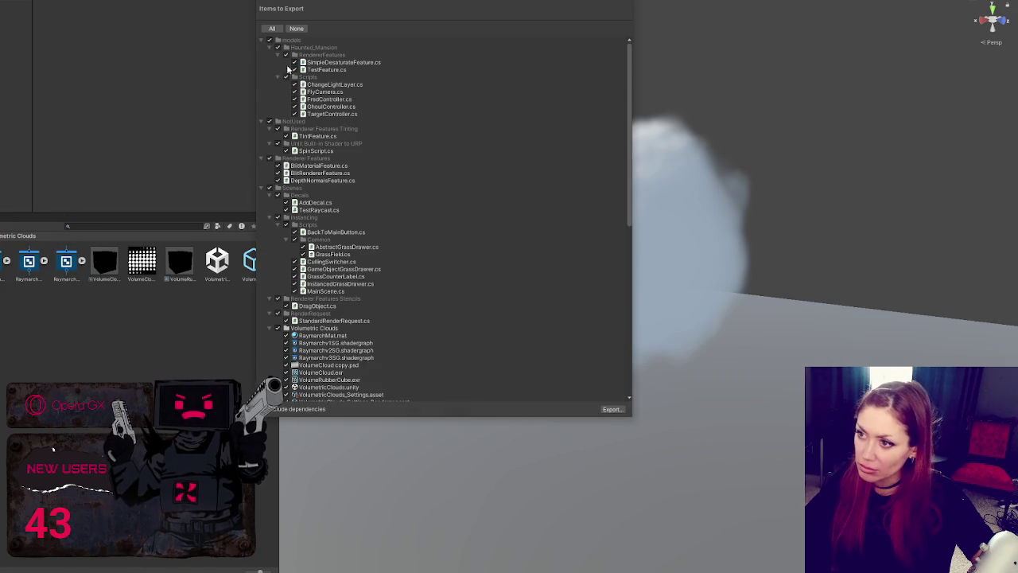
left_click(265, 41)
left_click(263, 48)
left_click(263, 48)
left_click(610, 410)
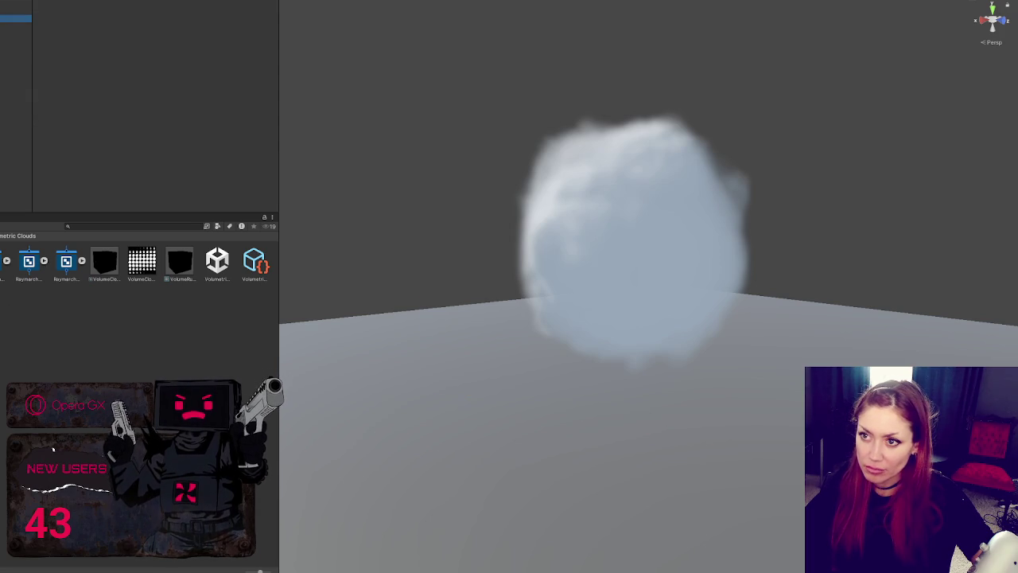
Export the Cloud prefab and its dependent assets as a package named Cloud
left_click(628, 239)
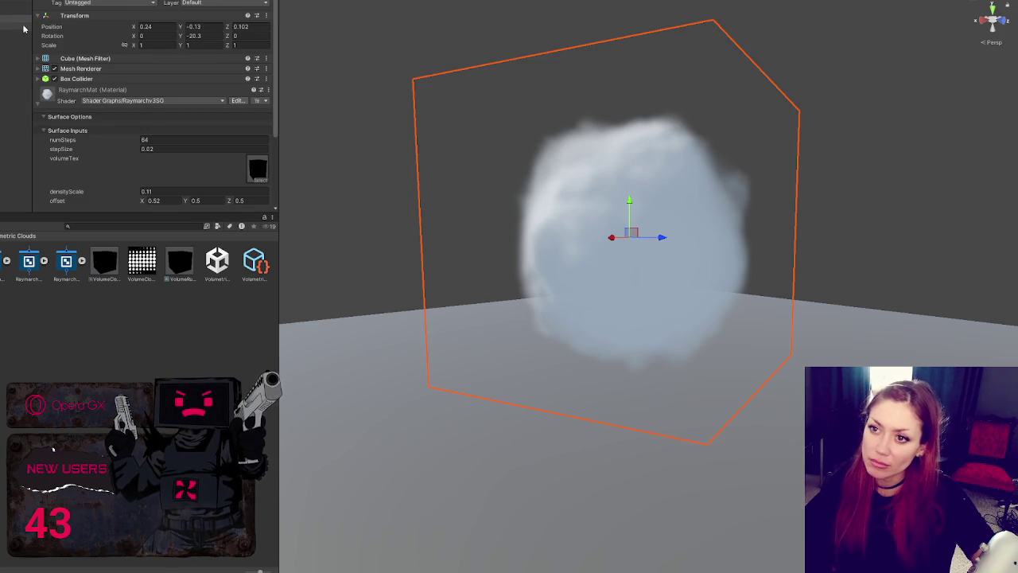
scroll(139, 107, "down", 2)
right_click(4, 265)
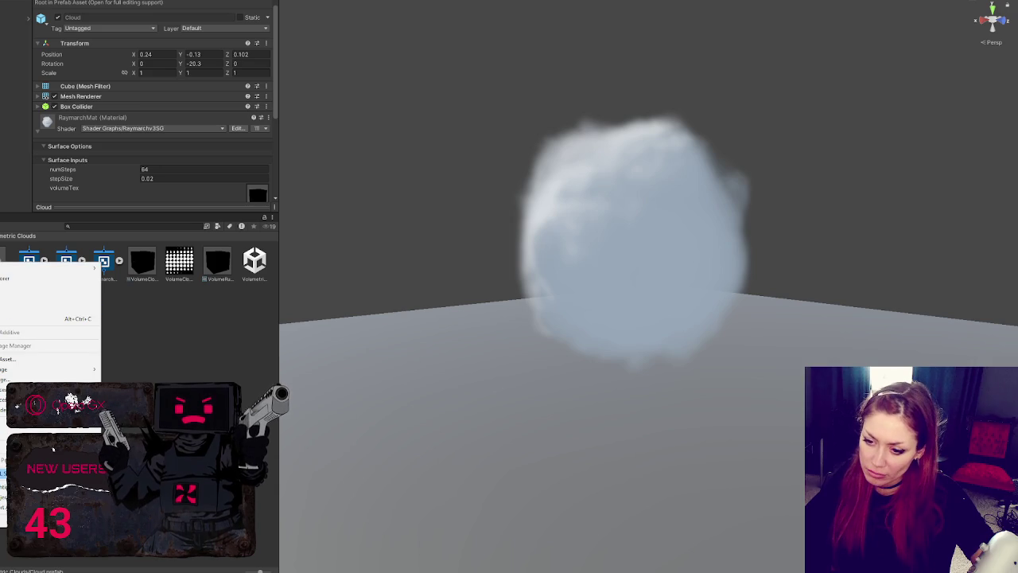
left_click(32, 379)
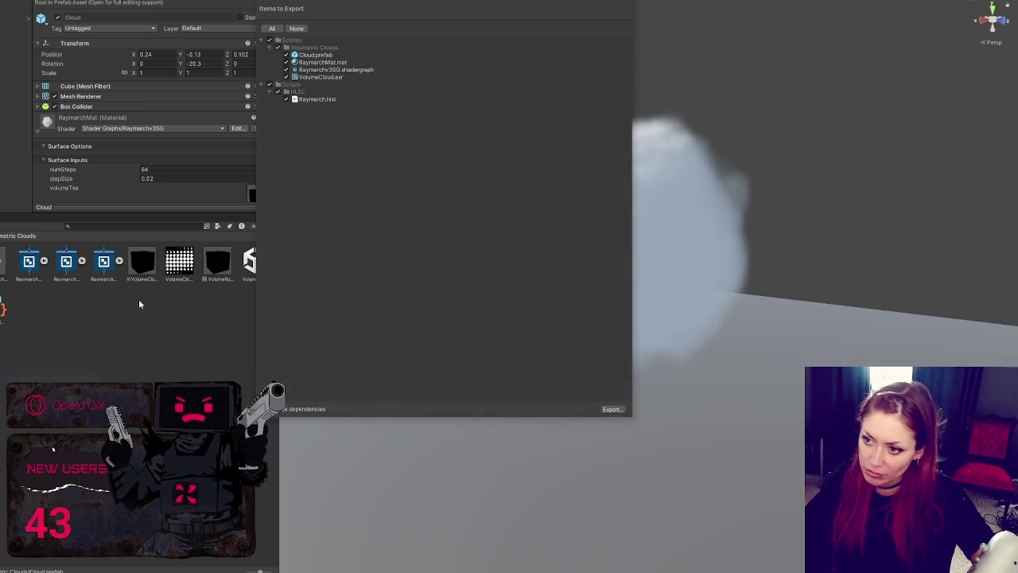
left_click(611, 408)
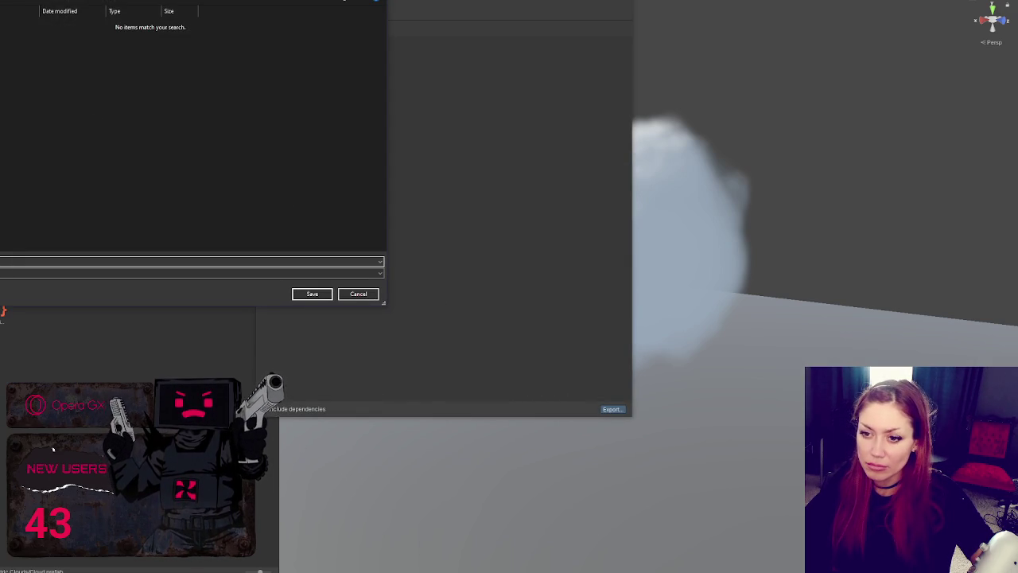
type("Cloud")
left_click(312, 293)
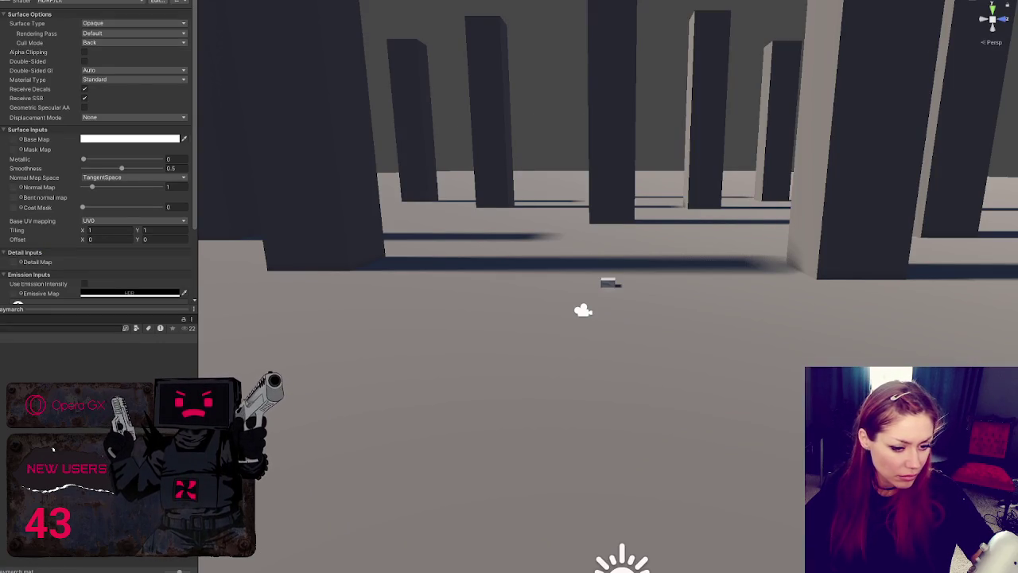
Import the Cloud package into the HDRP pillar project
left_click(305, 294)
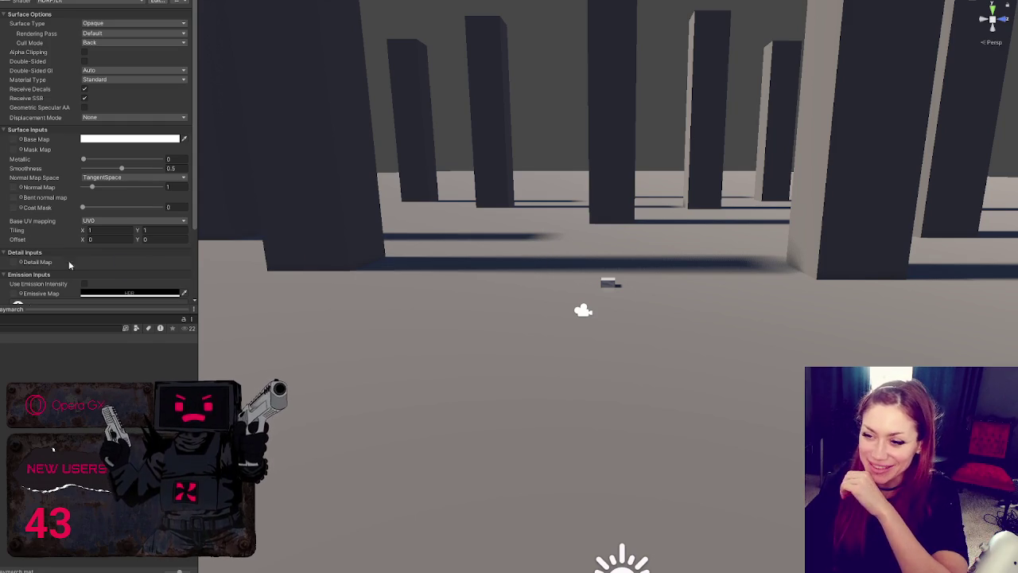
scroll(60, 188, "down", 3)
key("ctrl+z")
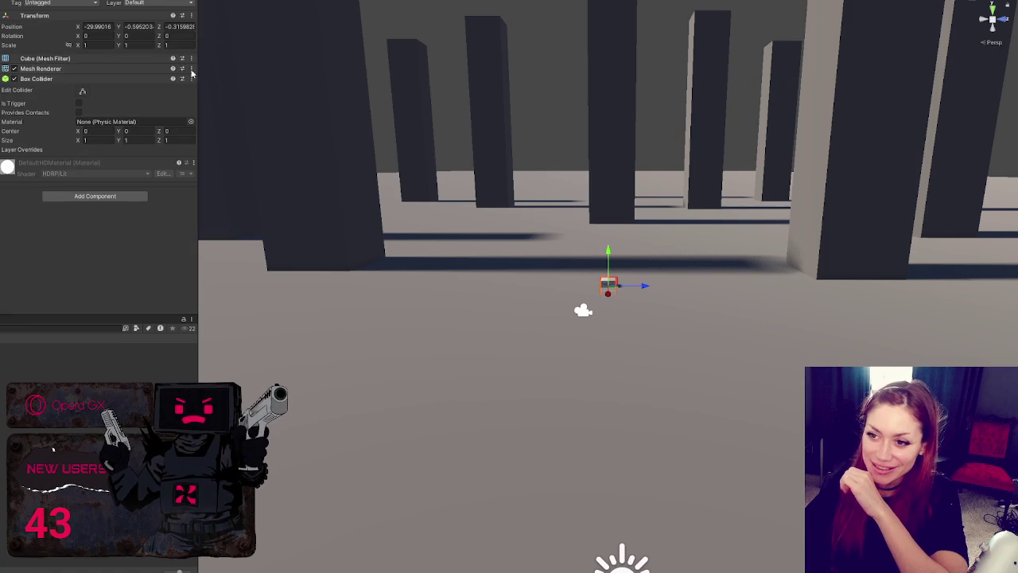
key("ctrl+z")
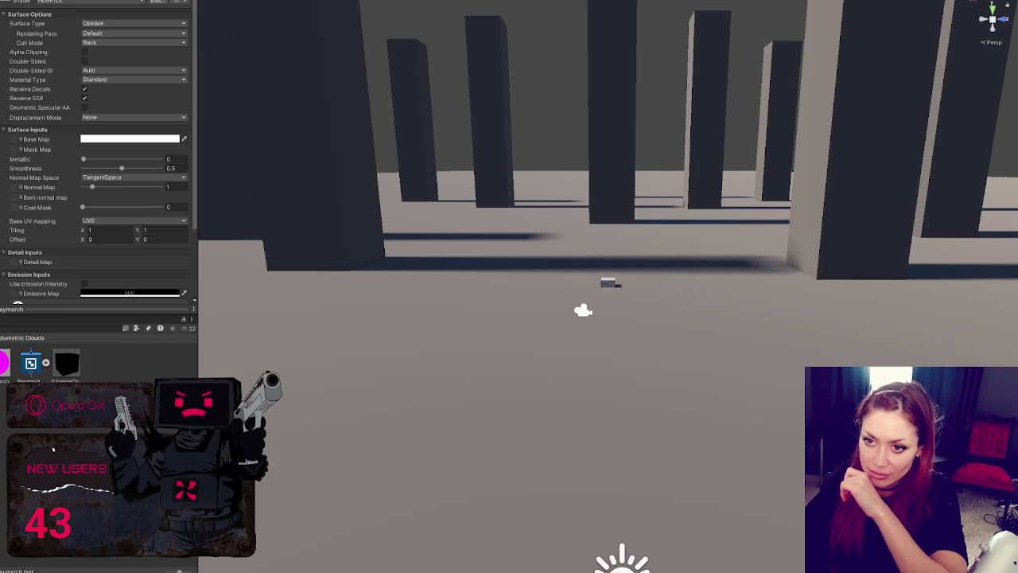
Inspect the Cloud prefab and its RaymarchMat material with the Raymarchv3SG shader
left_click(608, 282)
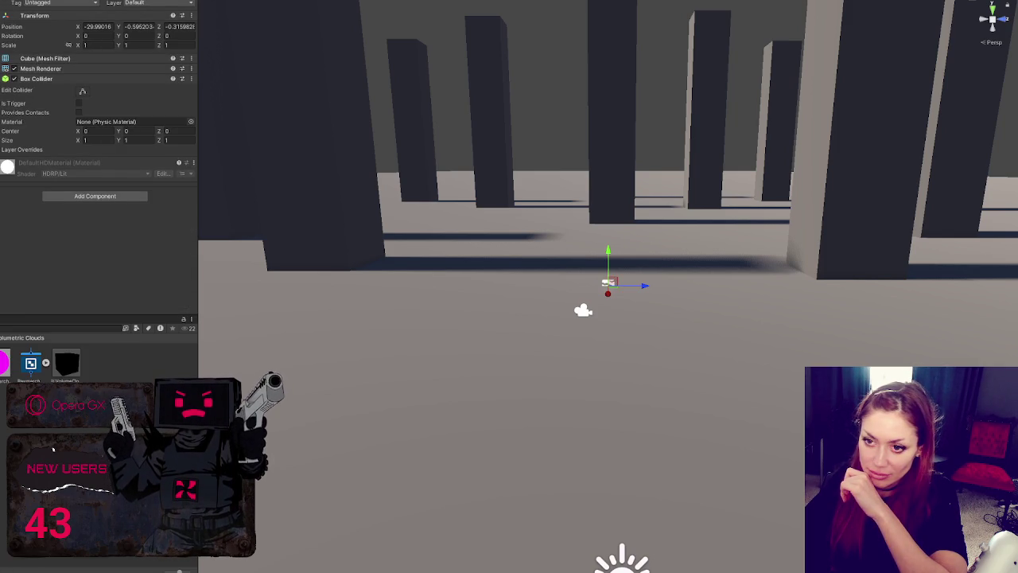
left_click(608, 282)
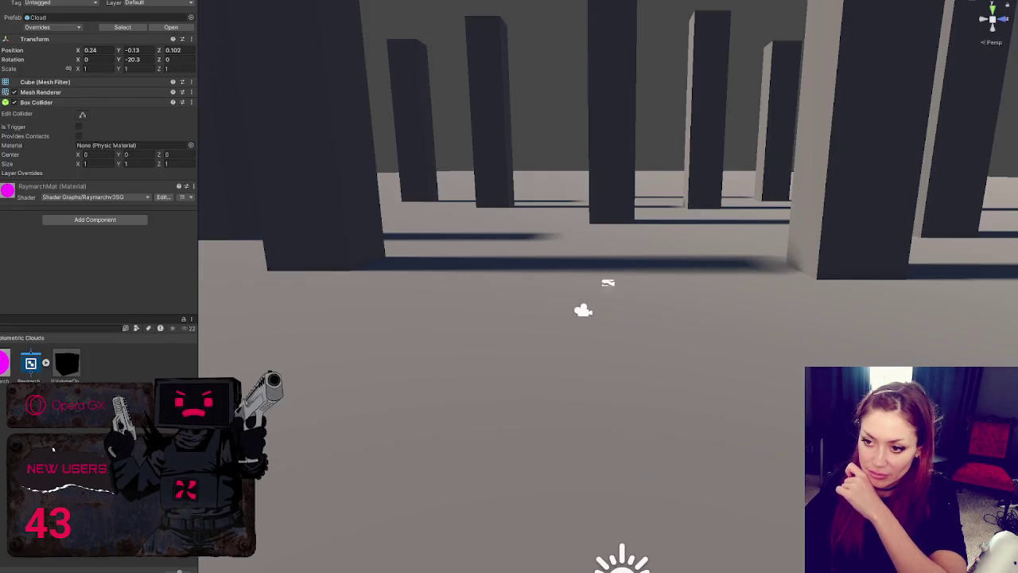
left_click(4, 365)
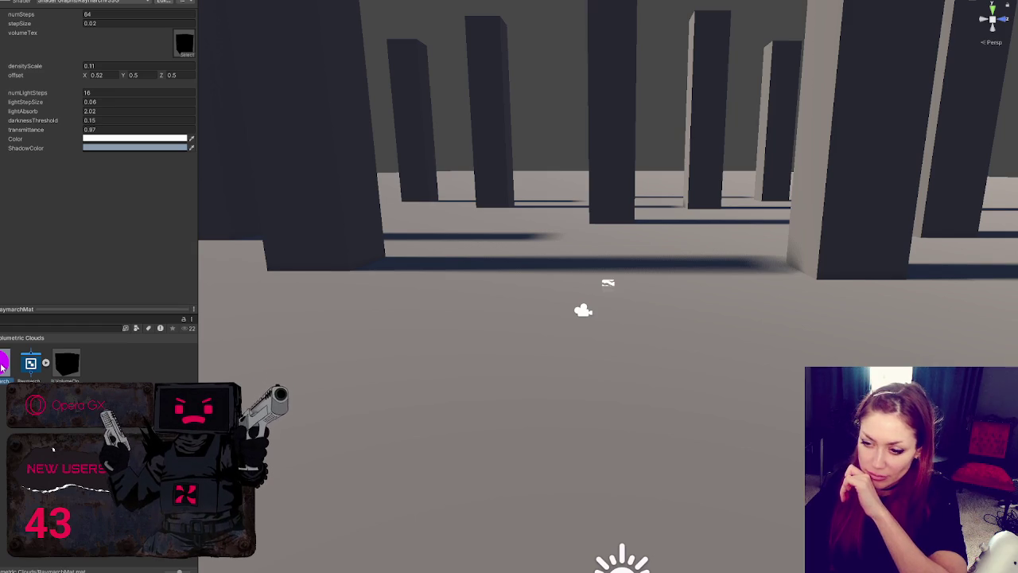
left_click(30, 363)
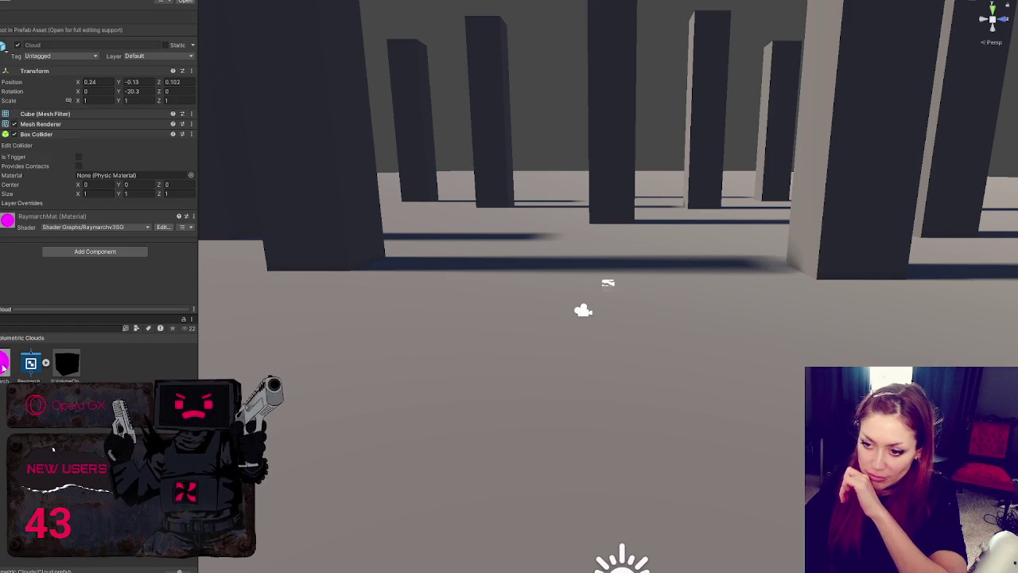
left_click(4, 365)
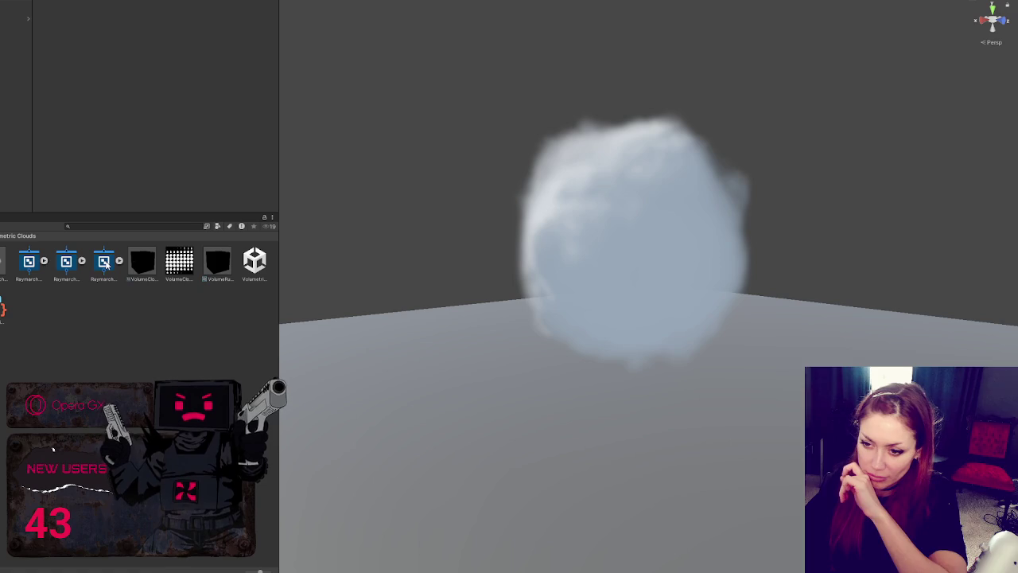
Inspect the Renderer asset and VolumetricClouds_Settings pipeline asset, confirming no Renderer Features exist
left_click(3, 307)
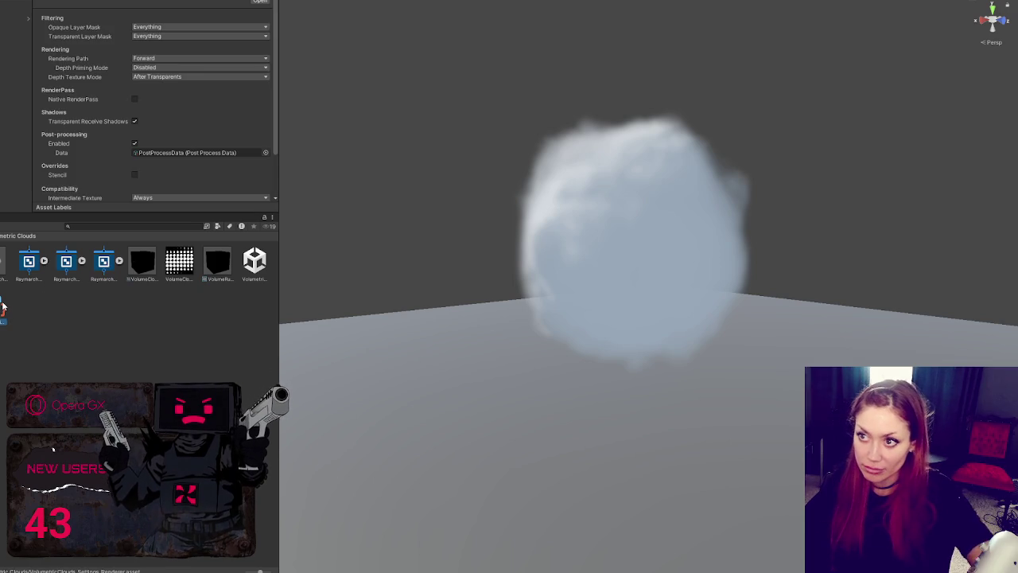
right_click(3, 307)
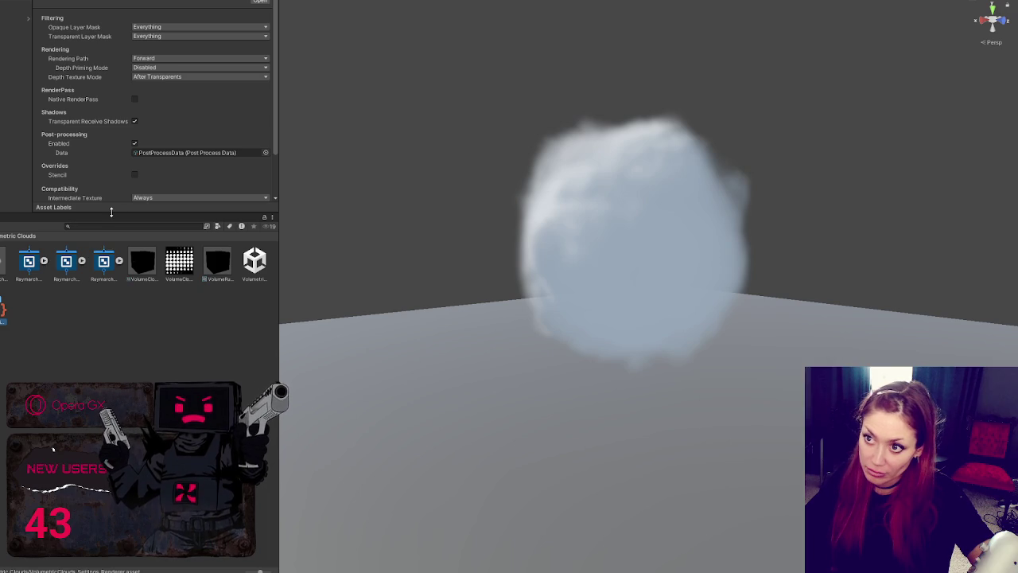
left_click_drag(112, 211, 111, 280)
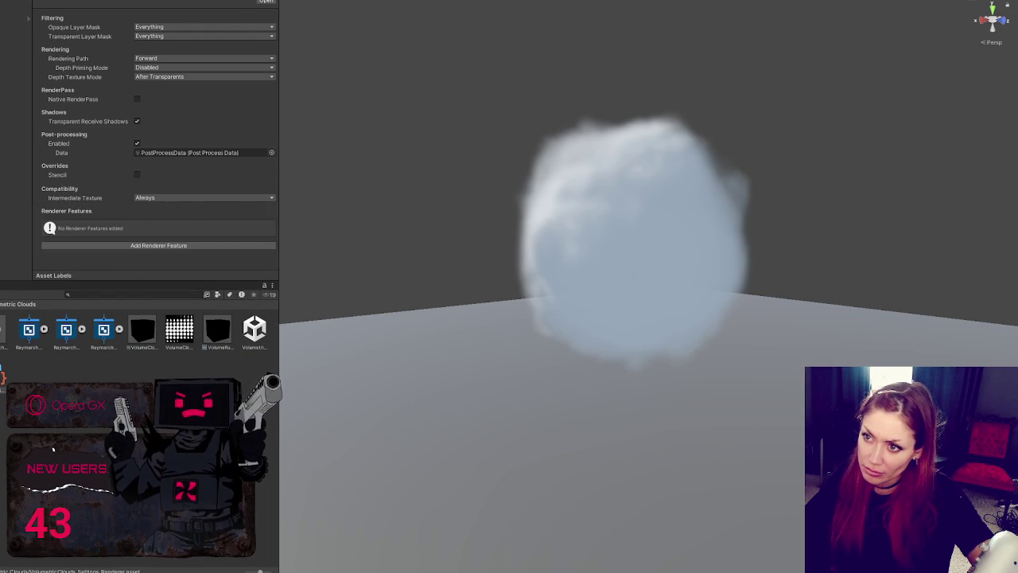
left_click(255, 328)
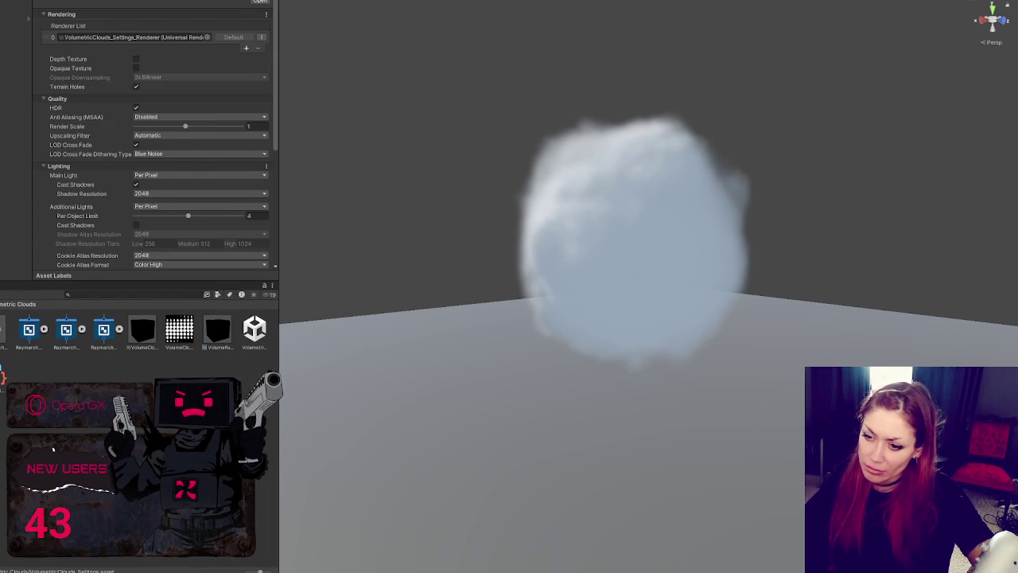
left_click(54, 449)
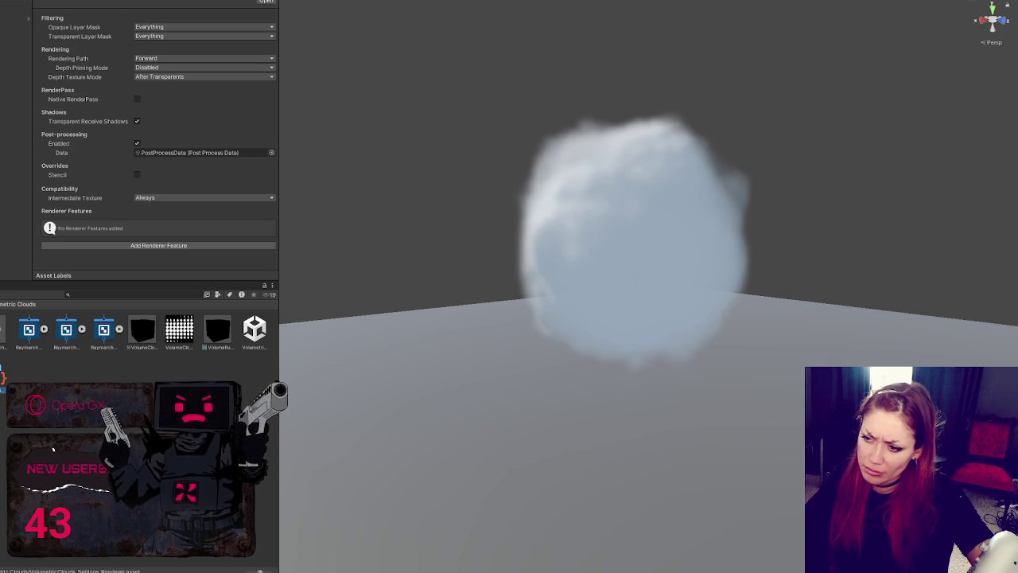
Frame the Cloud object and review its raymarch material and VolumeCloud texture import settings
left_click(15, 17)
key("f")
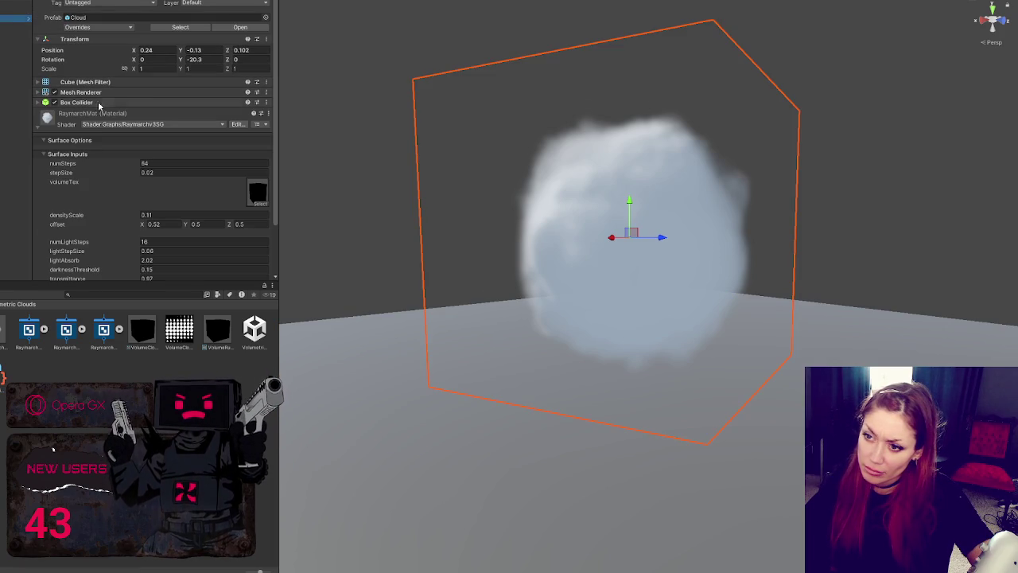
scroll(95, 139, "down", 3)
left_click(151, 164)
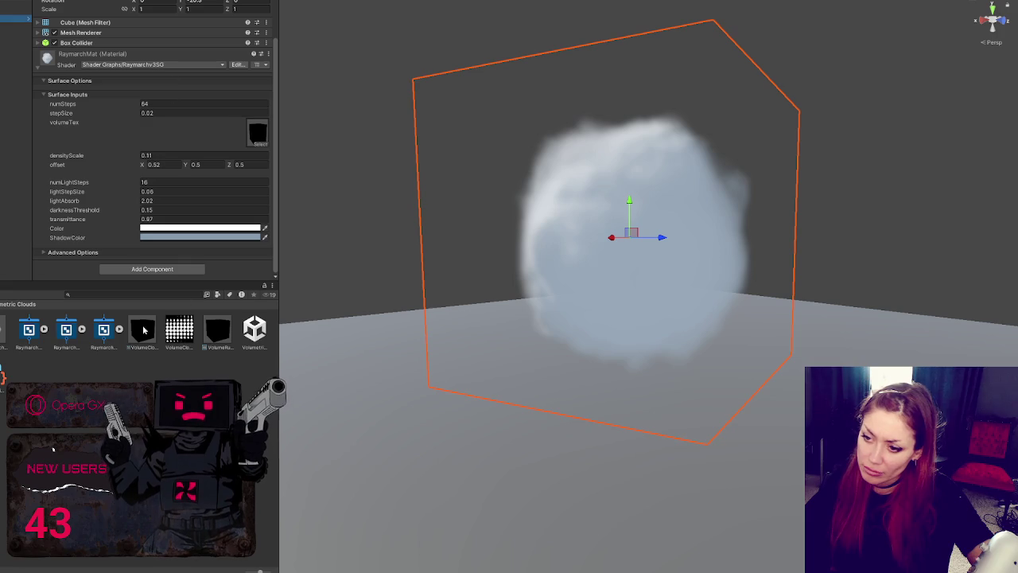
right_click(179, 329)
left_click(206, 78)
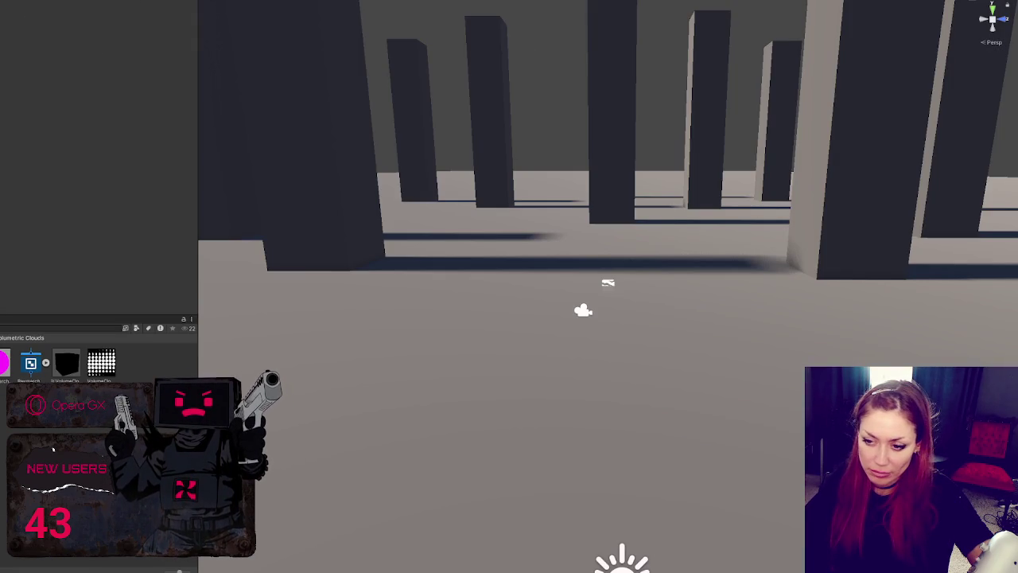
Select the Raymarch shader asset and move and shrink the floating video window
left_click(31, 368)
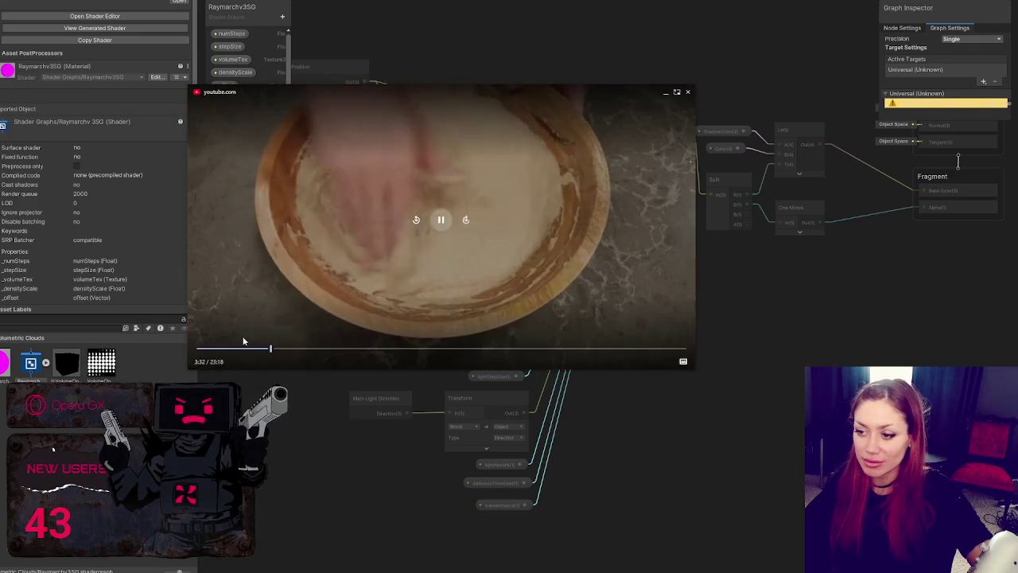
mouse_move(416, 261)
left_mouse_down()
mouse_move(454, 257)
mouse_move(720, 125)
left_mouse_up()
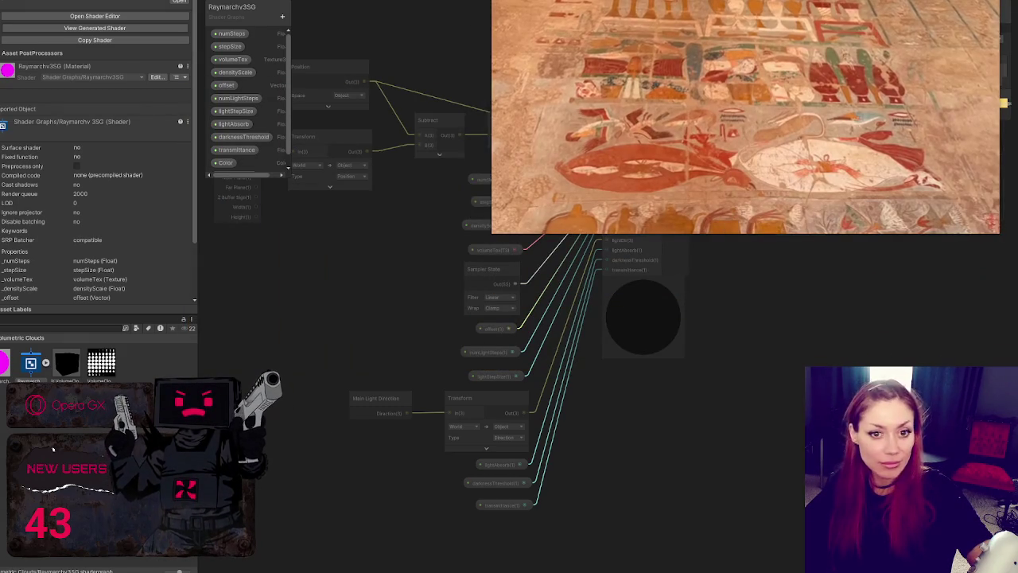
scroll(470, 338, "down", 2)
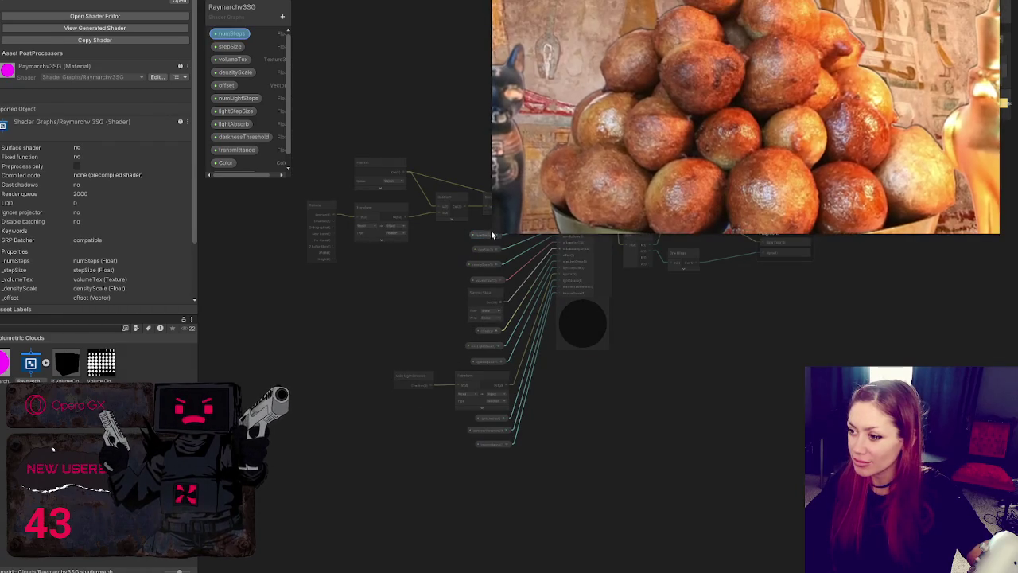
left_click_drag(492, 234, 578, 186)
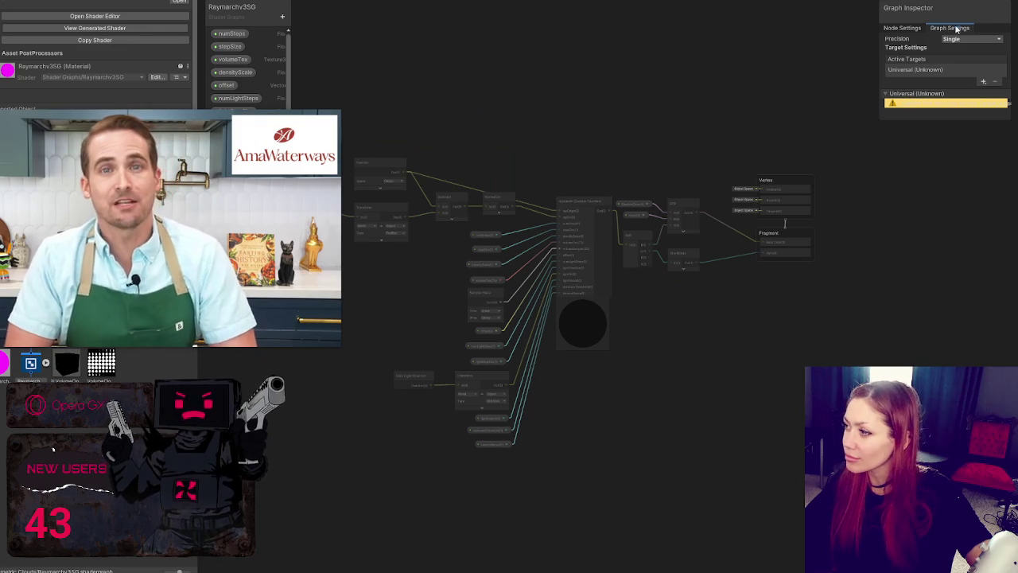
Switch the Graph Inspector to Graph Settings, showing only a warned Universal (Unknown) target
left_click(902, 28)
left_click(952, 30)
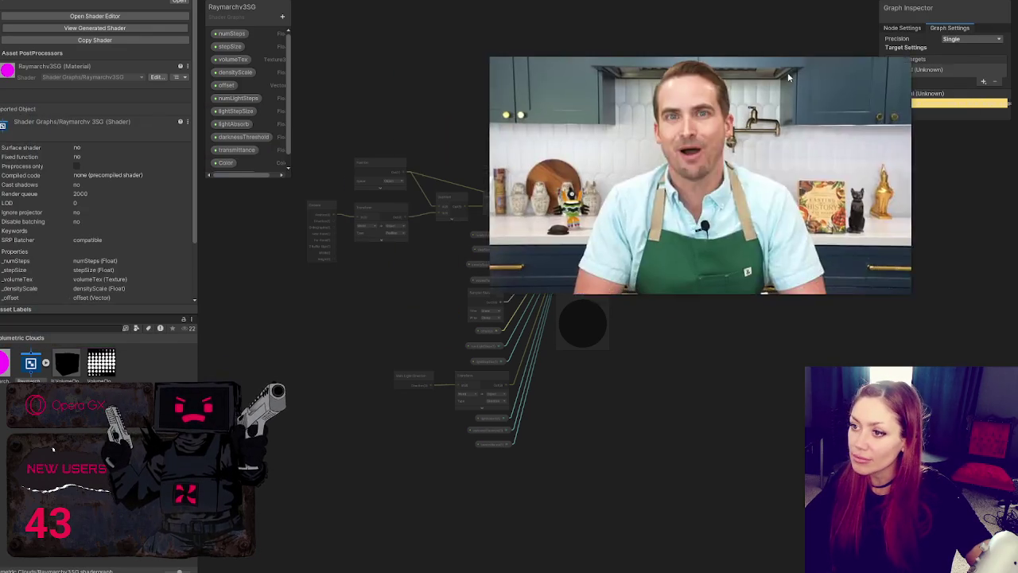
scroll(219, 60, "down", 1)
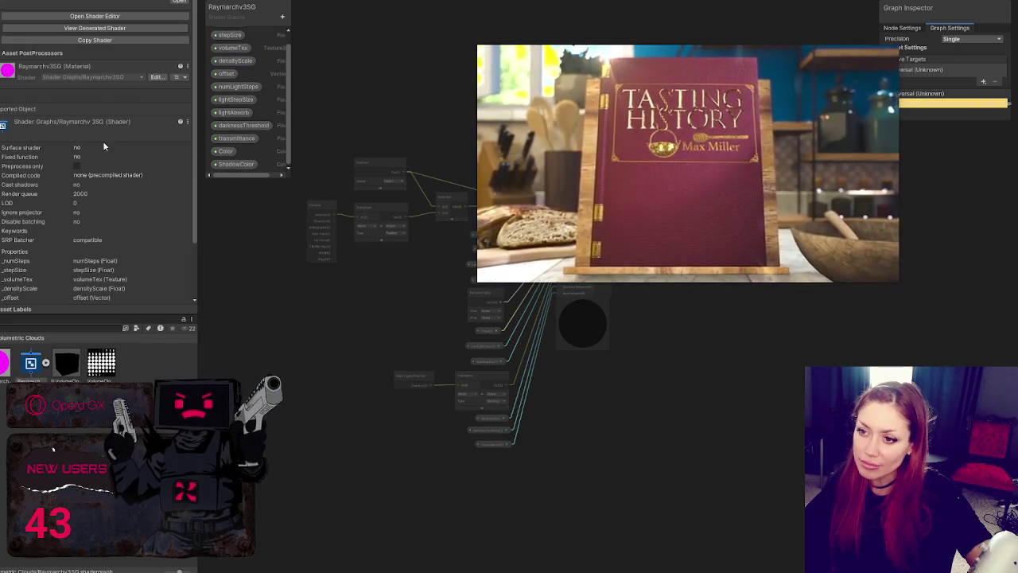
scroll(128, 125, "down", 3)
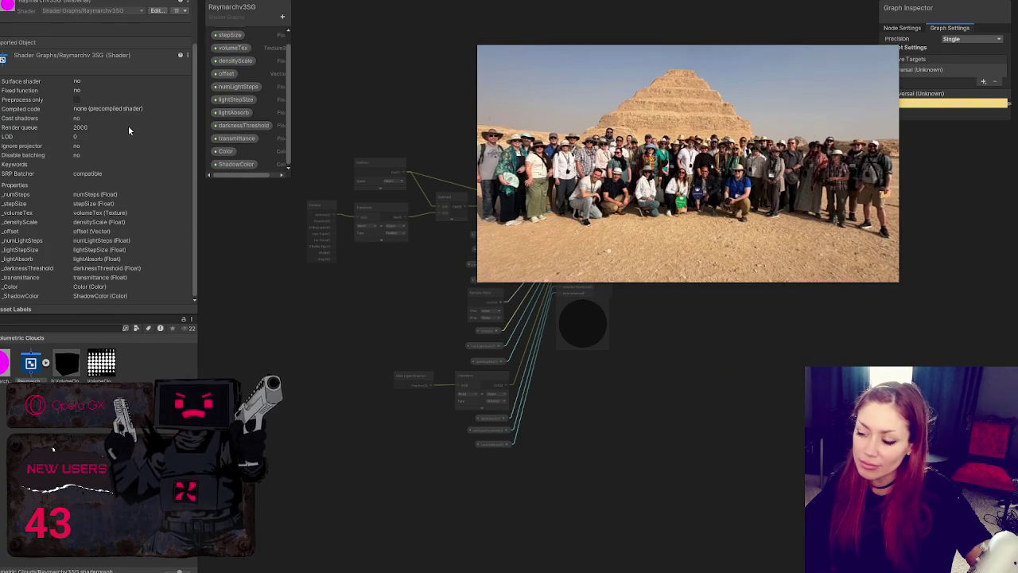
scroll(128, 125, "up", 3)
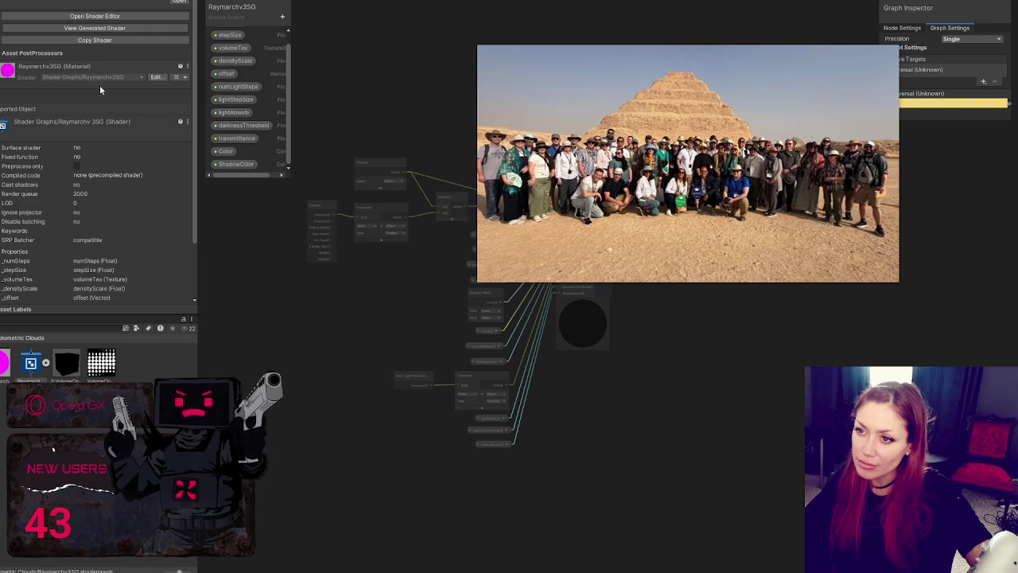
Create a new blank shader graph named Cloud in the Project window
right_click(156, 166)
mouse_move(231, 169)
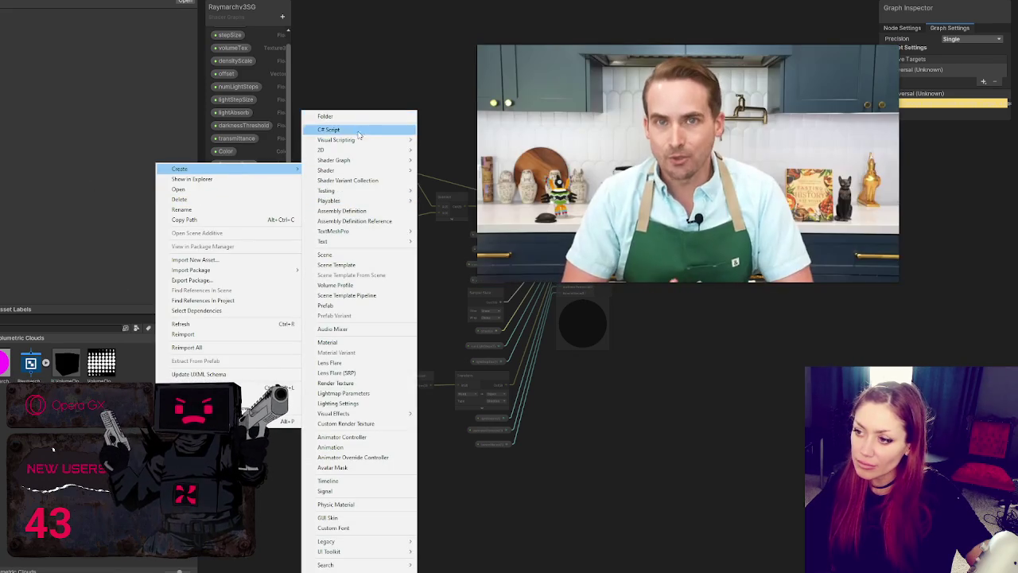
mouse_move(370, 141)
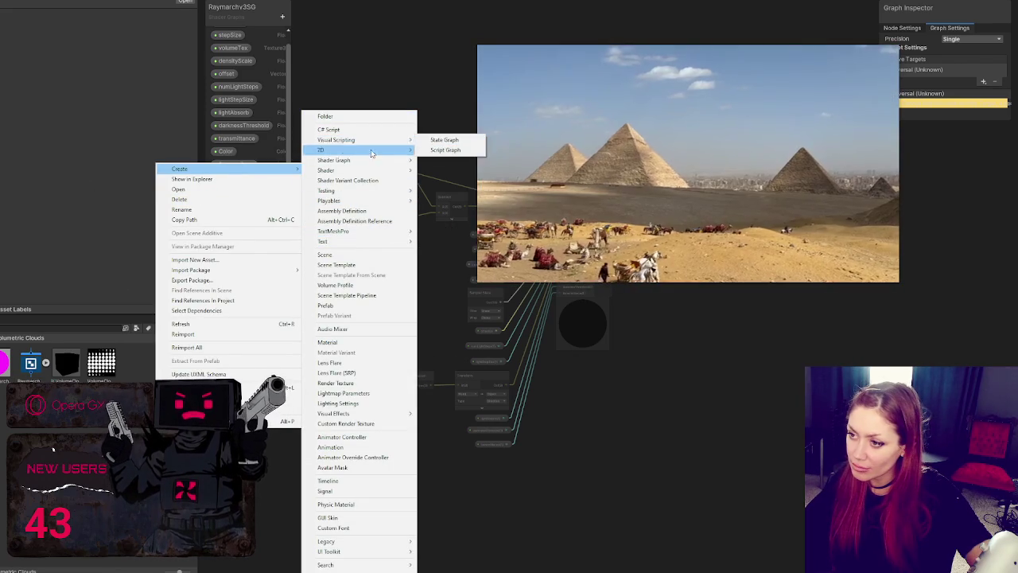
mouse_move(377, 162)
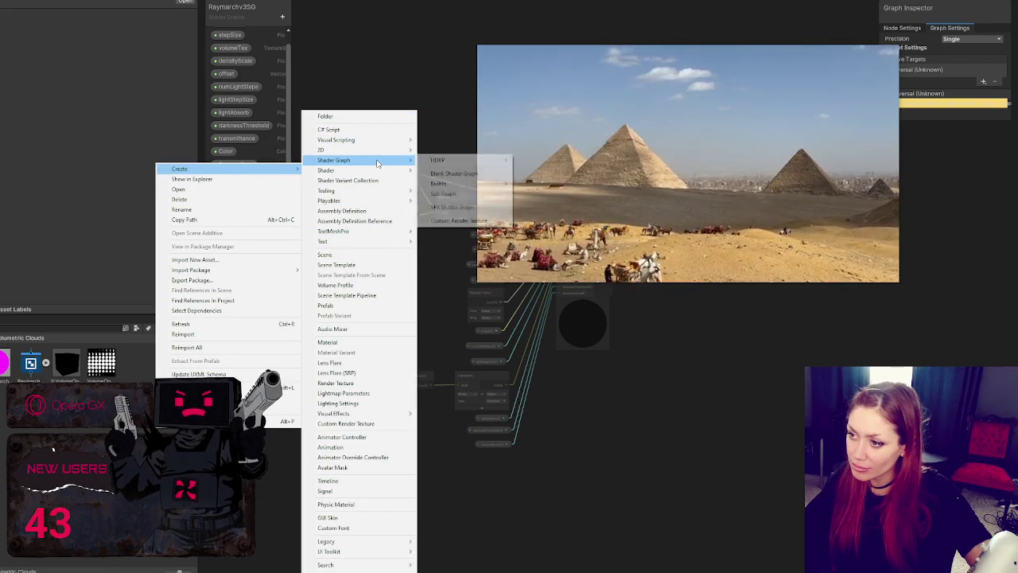
mouse_move(474, 162)
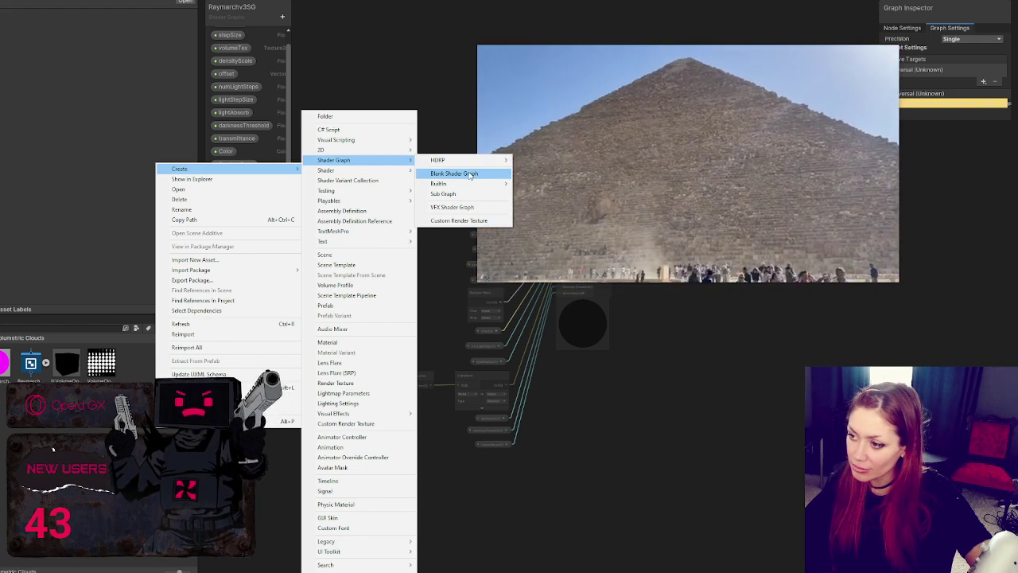
left_click(470, 174)
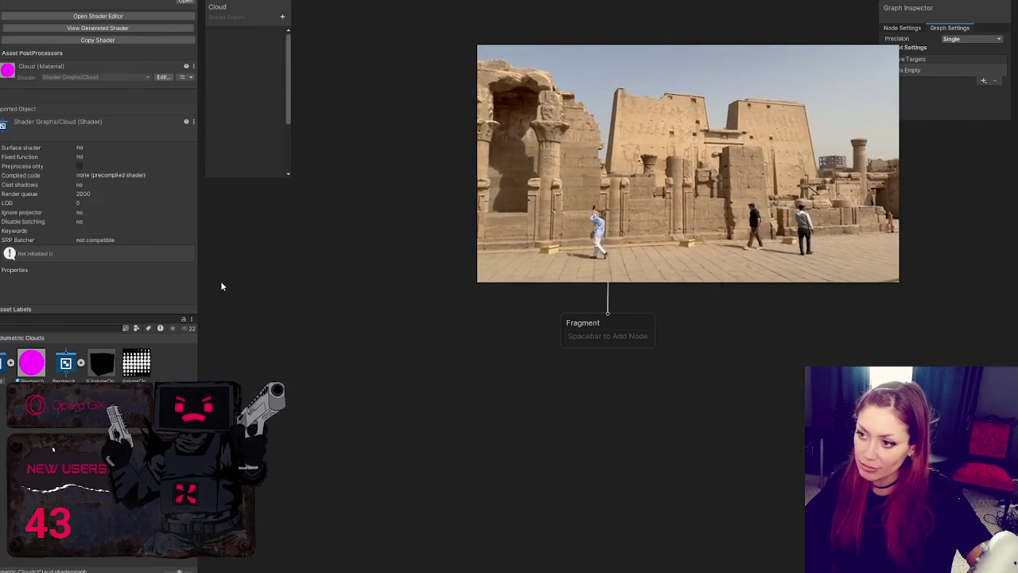
Add an HDRP target via Active Targets, then reopen the Raymarchv3SG graph
left_click_drag(945, 10, 269, 191)
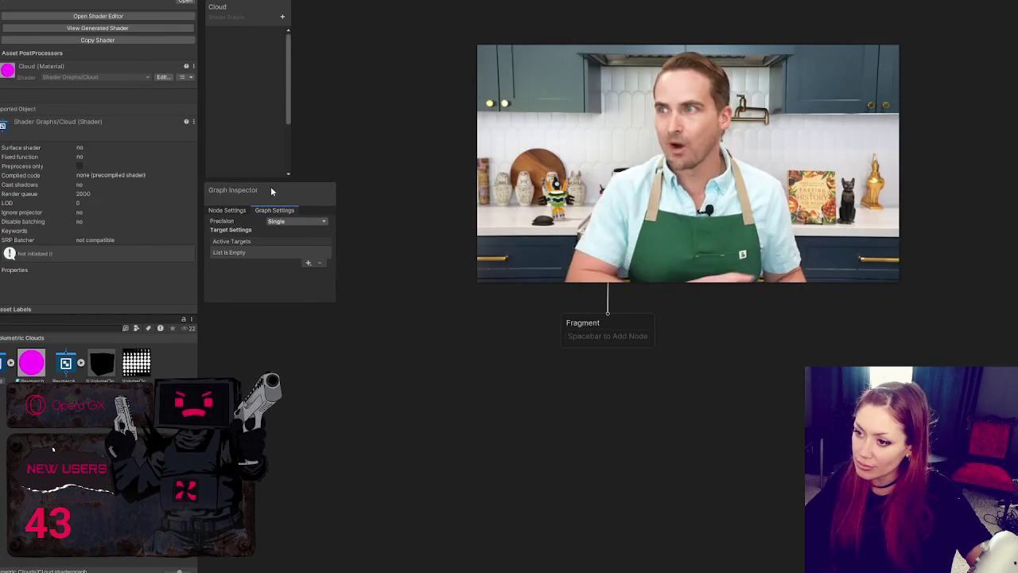
left_click(307, 263)
left_click(245, 269)
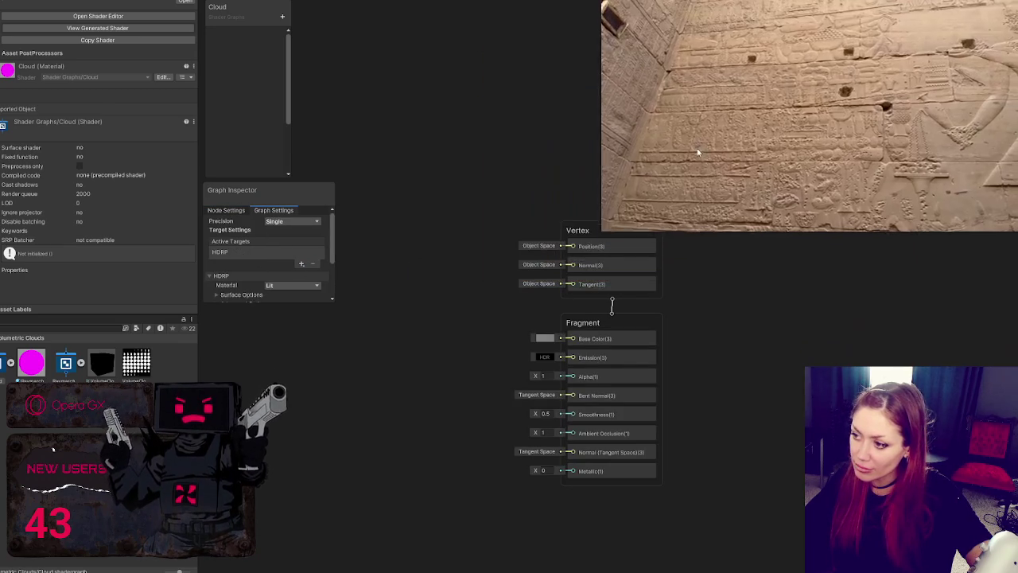
scroll(255, 279, "down", 3)
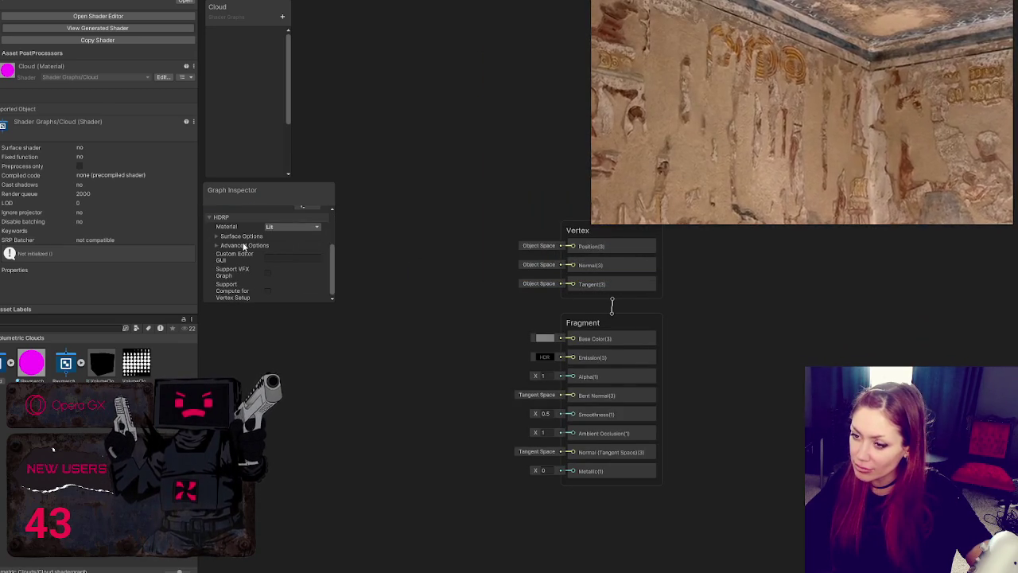
double_click(66, 363)
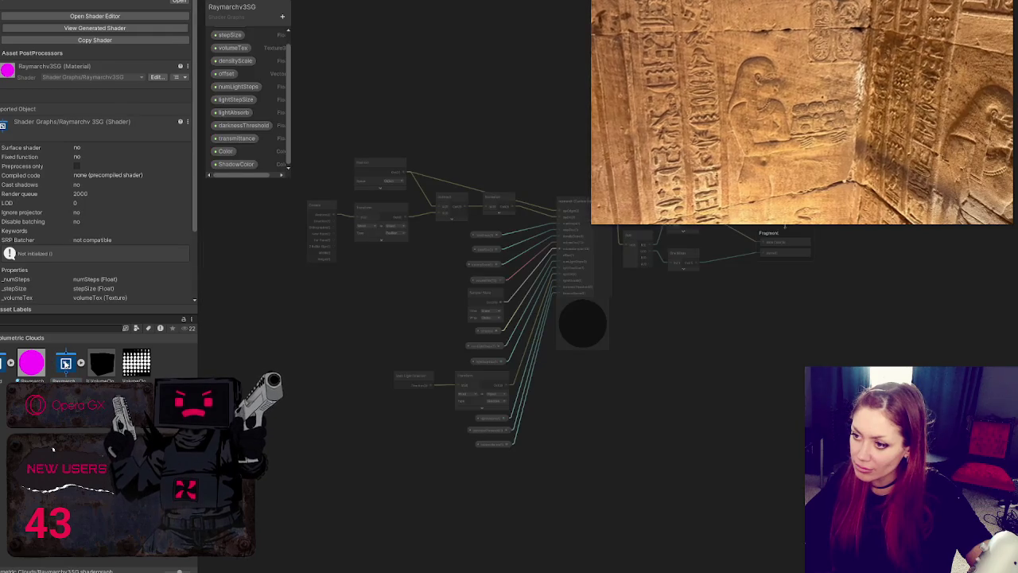
Move the video window aside, collapse the Universal target settings, and select Raymarchv3SG
mouse_move(946, 8)
left_mouse_down()
mouse_move(936, 32)
mouse_move(282, 224)
mouse_move(265, 200)
left_mouse_up()
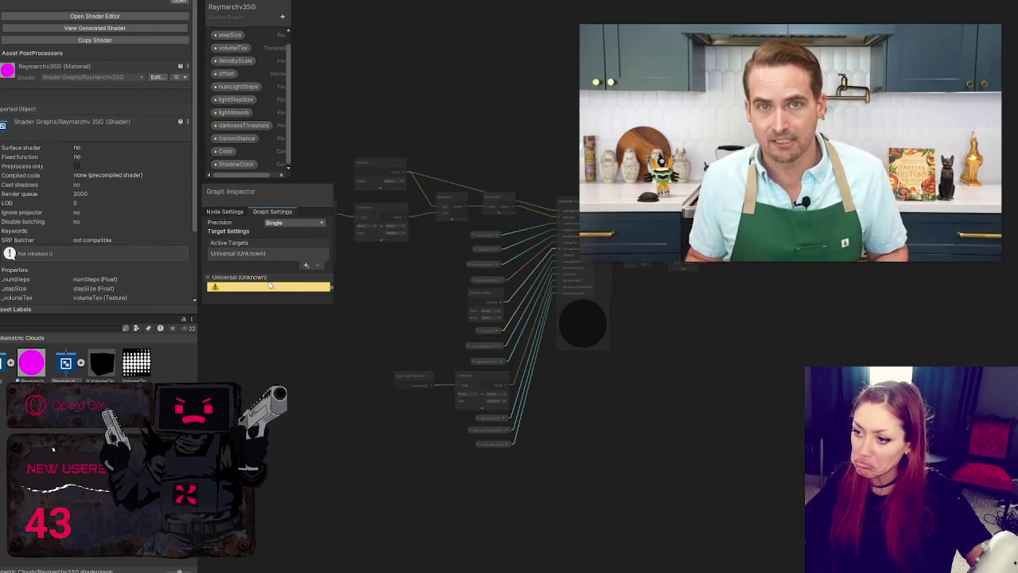
left_click(209, 278)
left_click(208, 277)
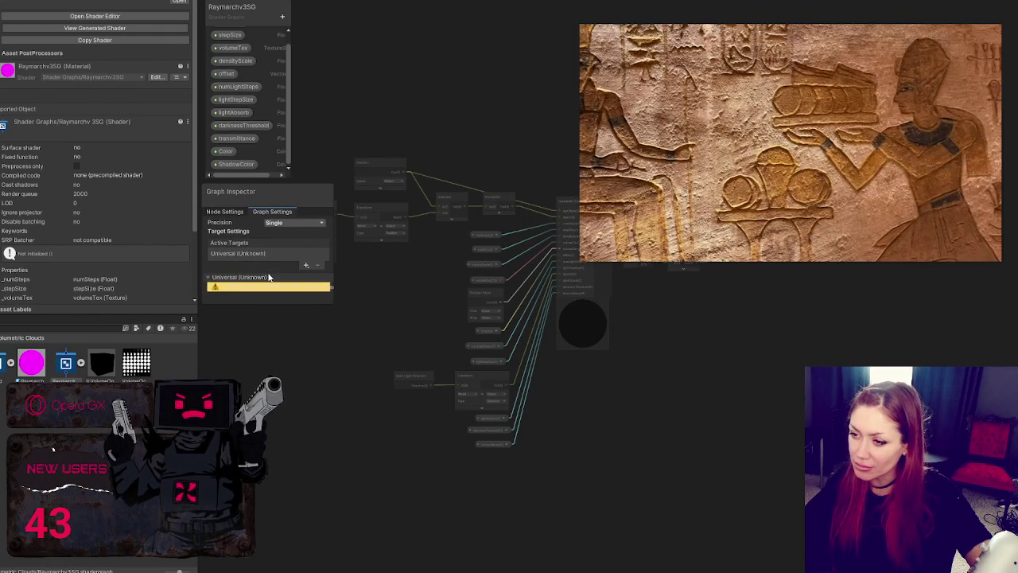
left_click(208, 278)
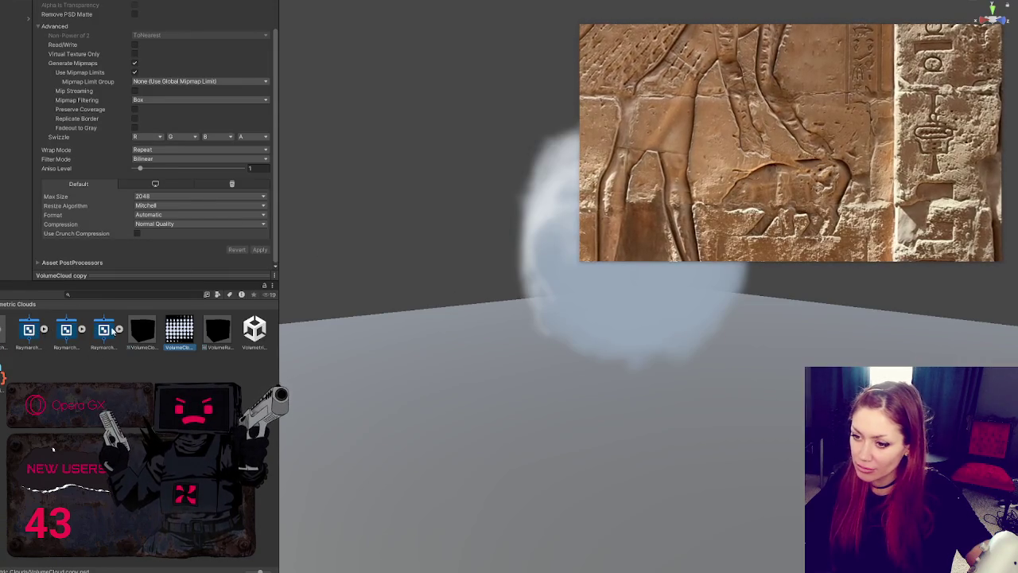
left_click(104, 331)
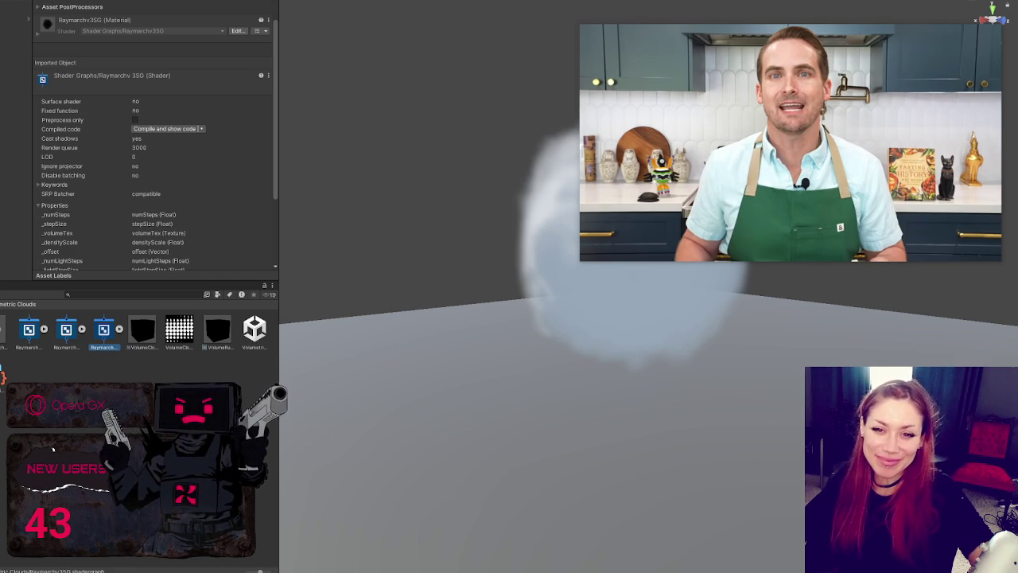
Orbit the scene, check the Cloud cube's material, and open Raymarchv3SG for editing
left_click(792, 154)
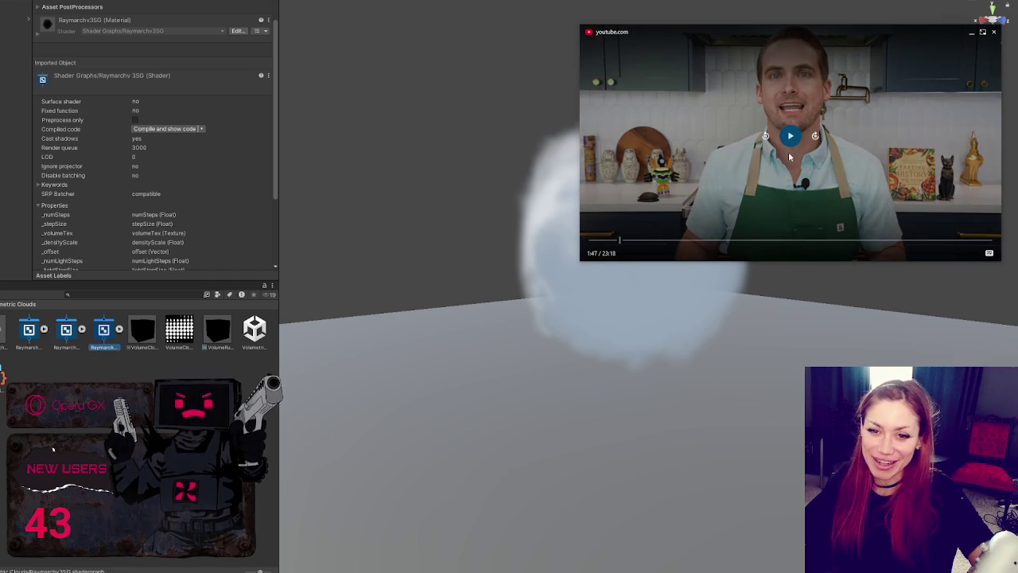
left_click(791, 136)
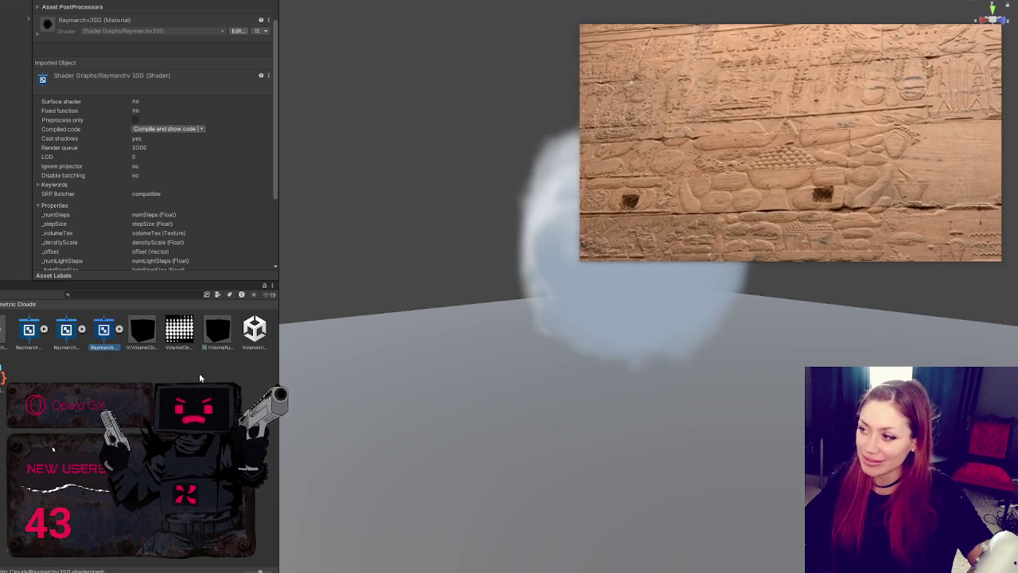
mouse_move(523, 342)
left_mouse_down()
mouse_move(332, 395)
mouse_move(374, 379)
mouse_move(371, 366)
left_mouse_up()
left_click(371, 366)
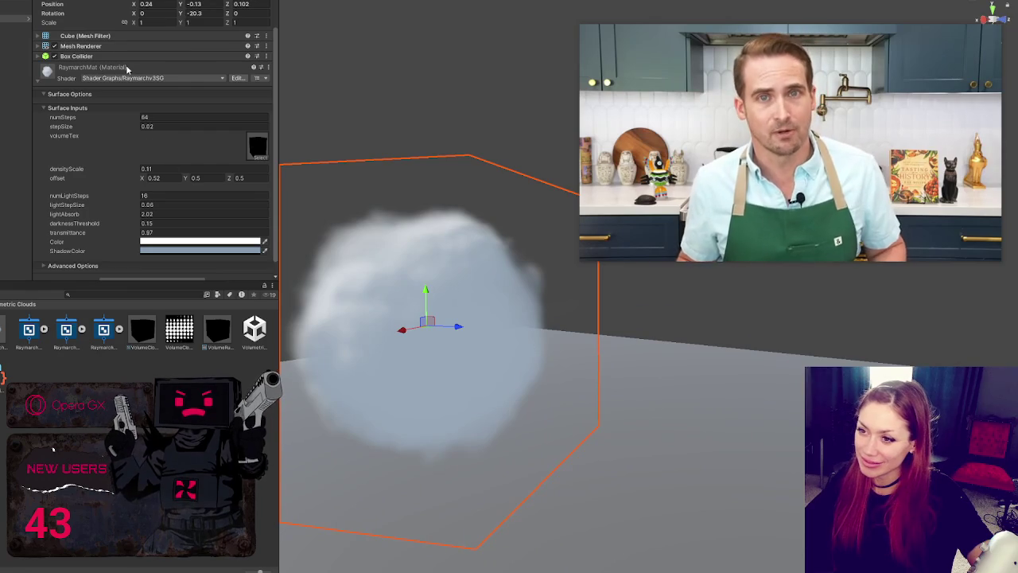
scroll(118, 81, "up", 2)
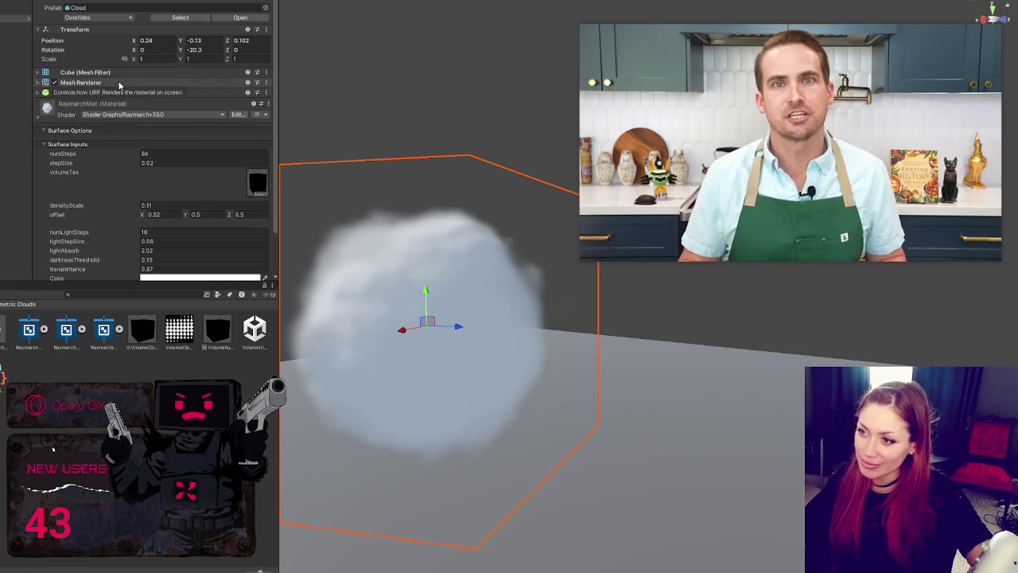
double_click(103, 330)
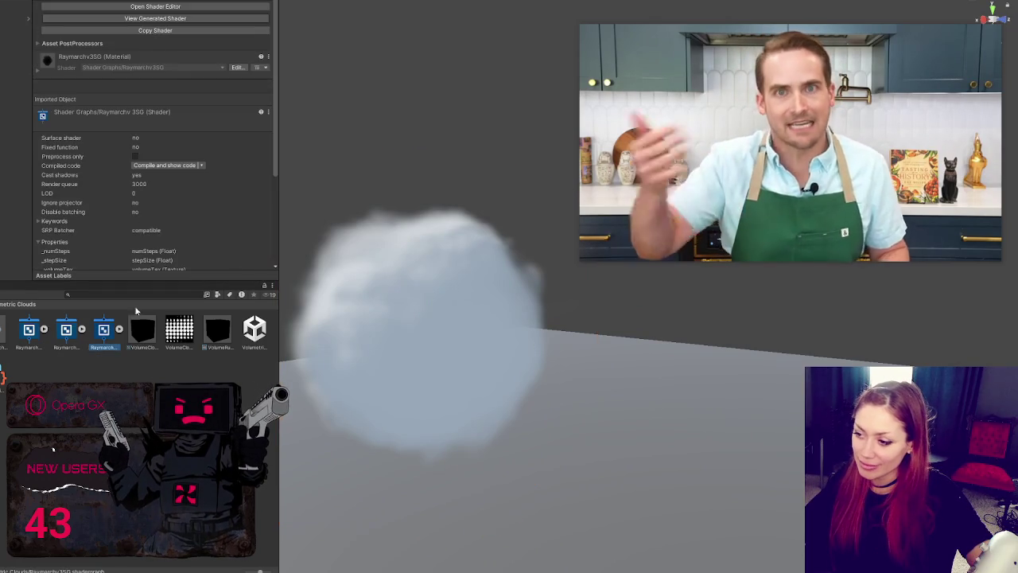
scroll(325, 160, "down", 1)
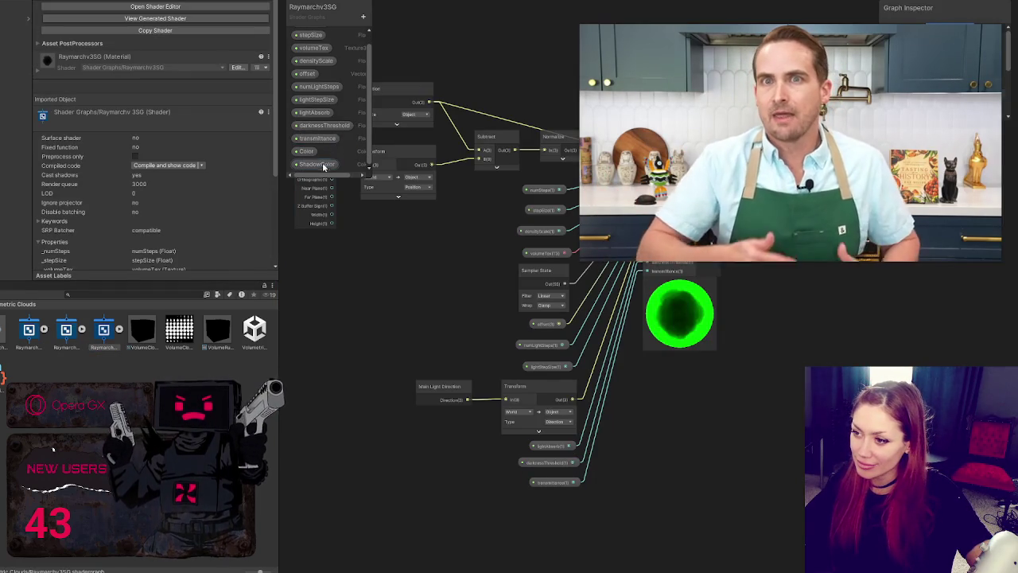
Show the Graph Settings panel, reposition it lower, and save the graph with Ctrl+S
scroll(156, 210, "up", 1)
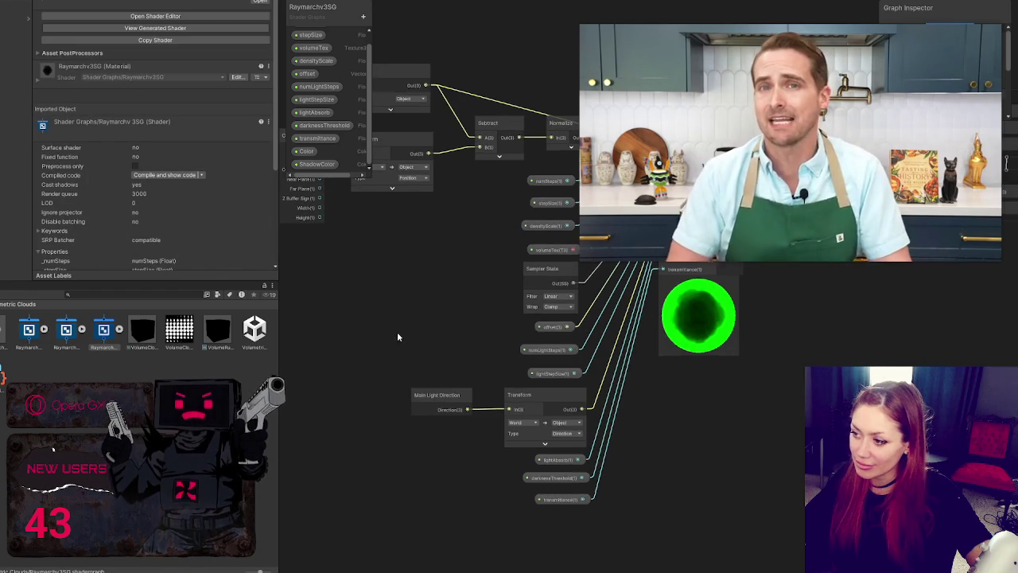
scroll(418, 303, "down", 6)
scroll(422, 305, "up", 1)
scroll(361, 290, "up", 4)
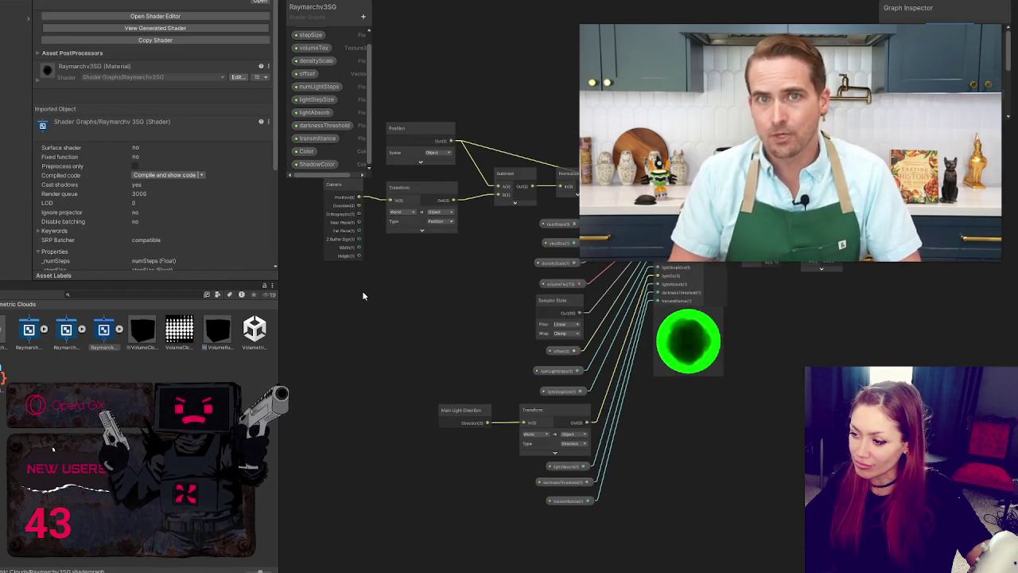
scroll(362, 290, "down", 2)
left_click(907, 8)
scroll(355, 310, "down", 3)
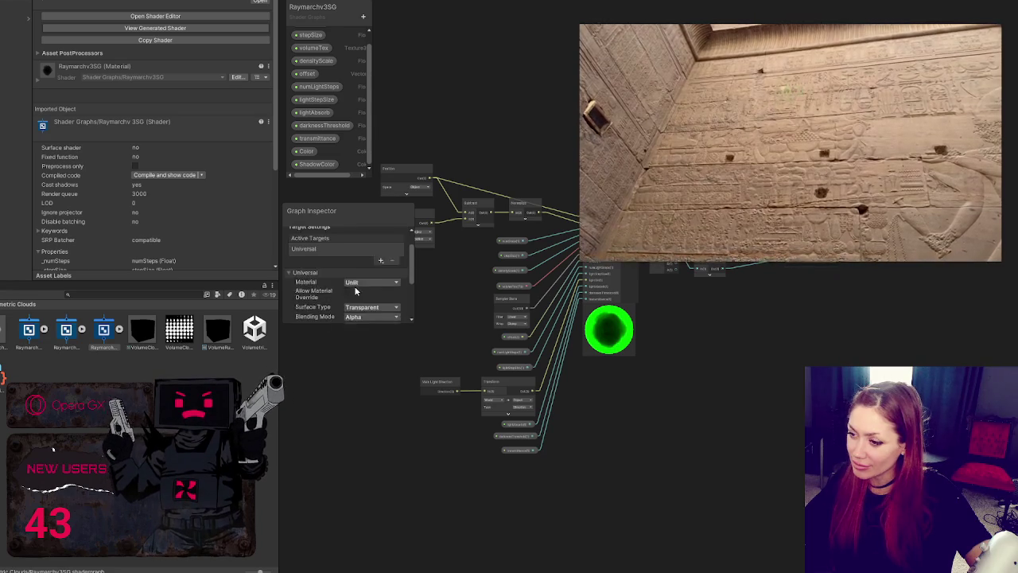
scroll(354, 285, "up", 3)
left_click_drag(350, 216, 347, 318)
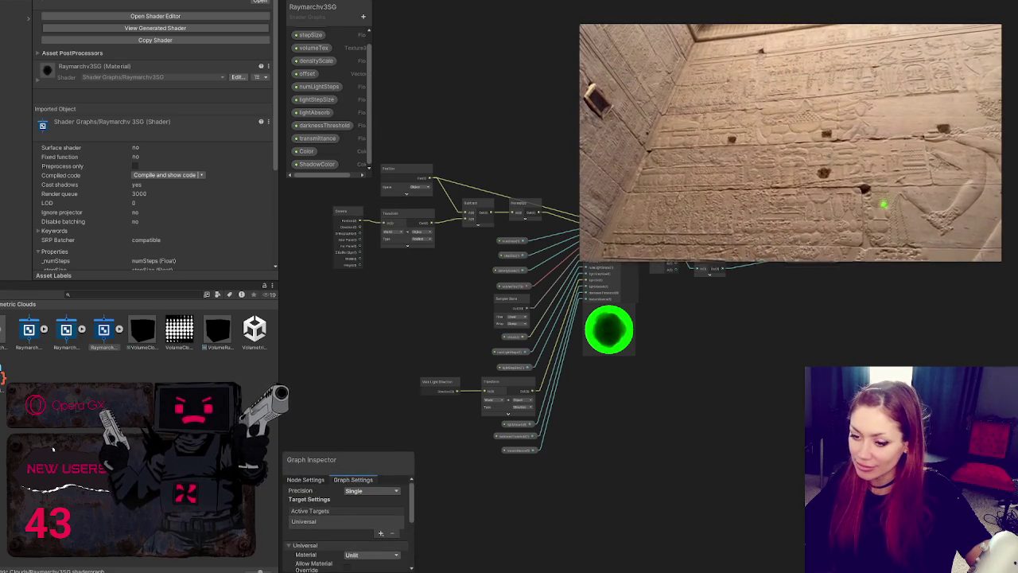
key("ctrl+s")
left_click_drag(278, 211, 289, 460)
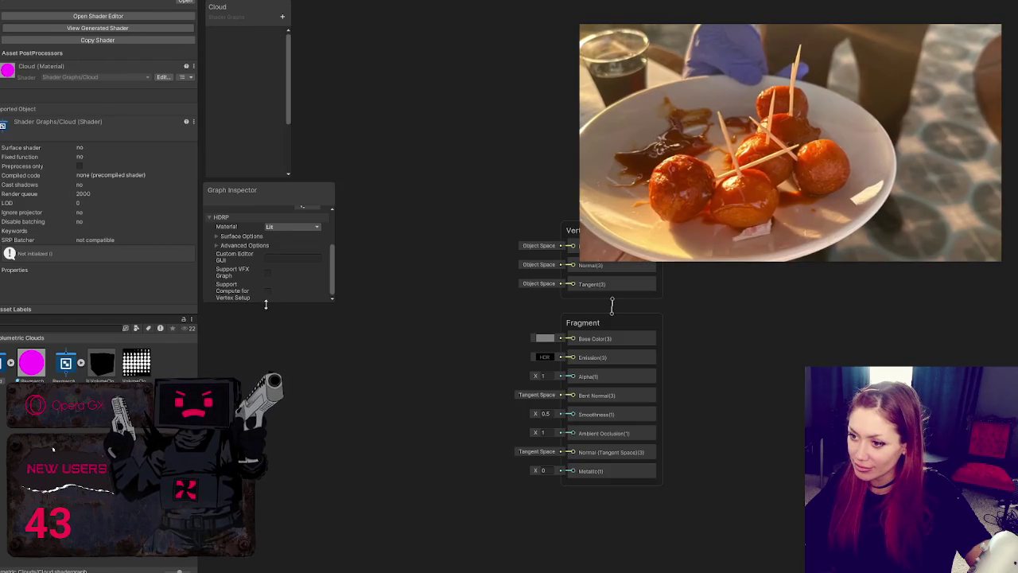
Expand HDRP Surface Options and browse the material type and advanced options, keeping Lit
left_click_drag(243, 301, 244, 362)
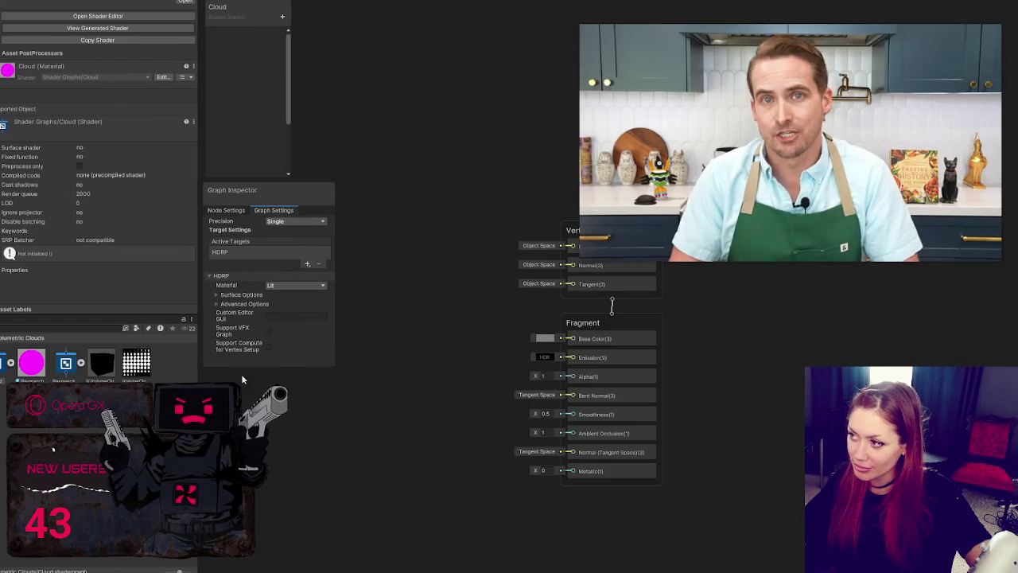
left_click(241, 294)
left_click(291, 304)
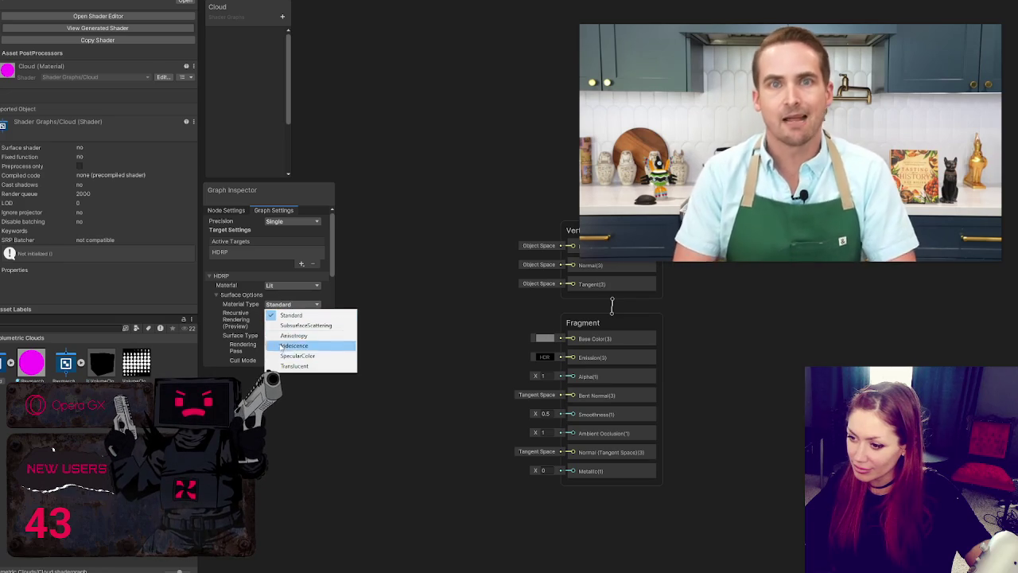
left_click(239, 294)
left_click(237, 304)
left_click(237, 303)
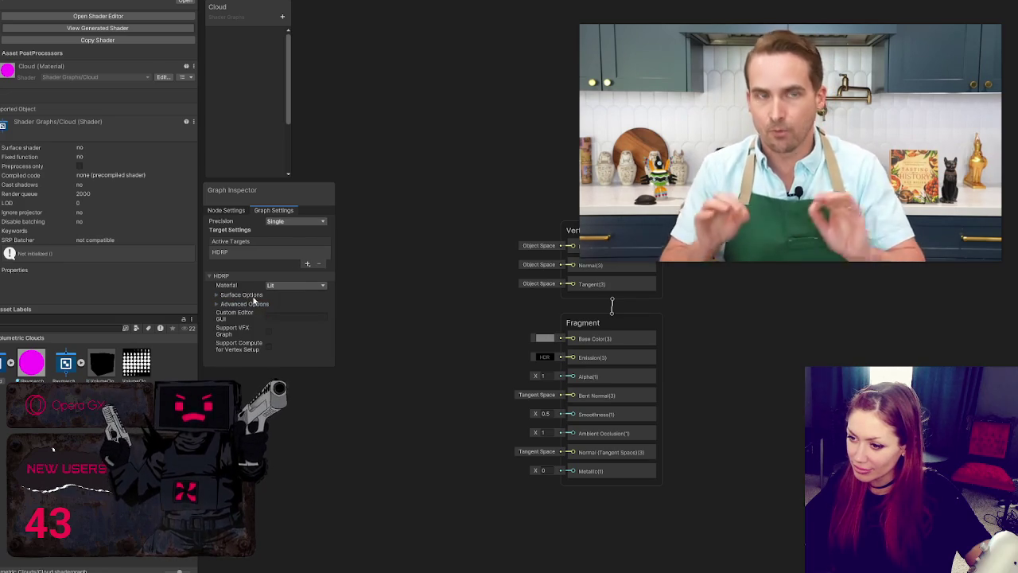
left_click(283, 287)
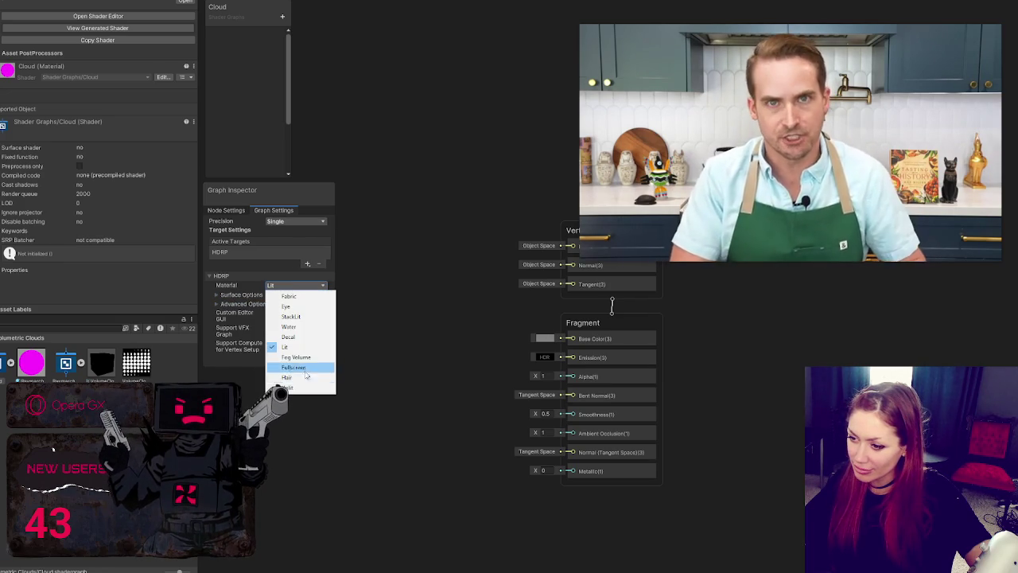
left_click(371, 336)
left_click(257, 306)
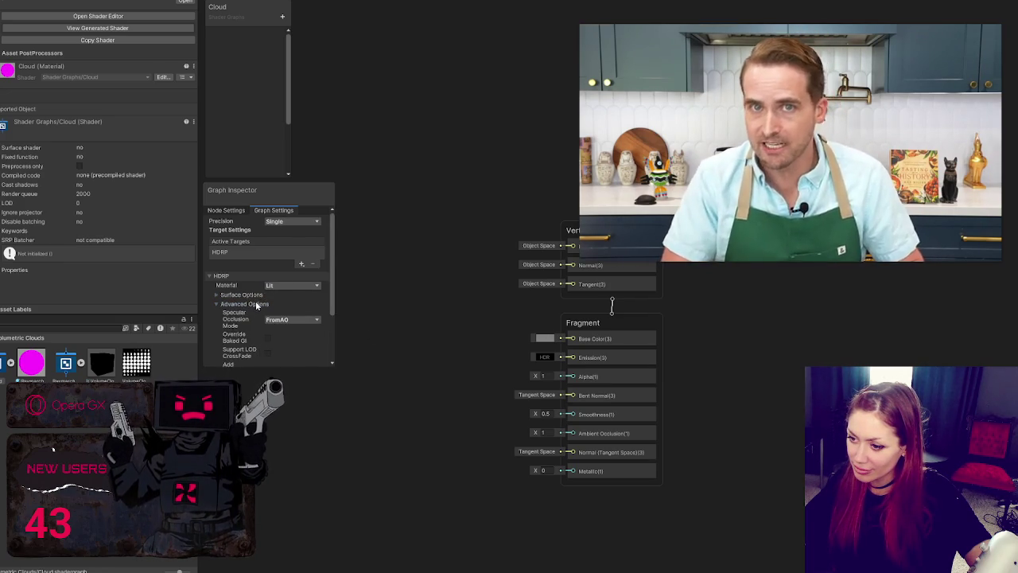
scroll(254, 310, "down", 3)
scroll(230, 294, "up", 1)
left_click(244, 288)
Set Material Type to Standard after trying Translucent, and Surface Type to Transparent
left_click(238, 294)
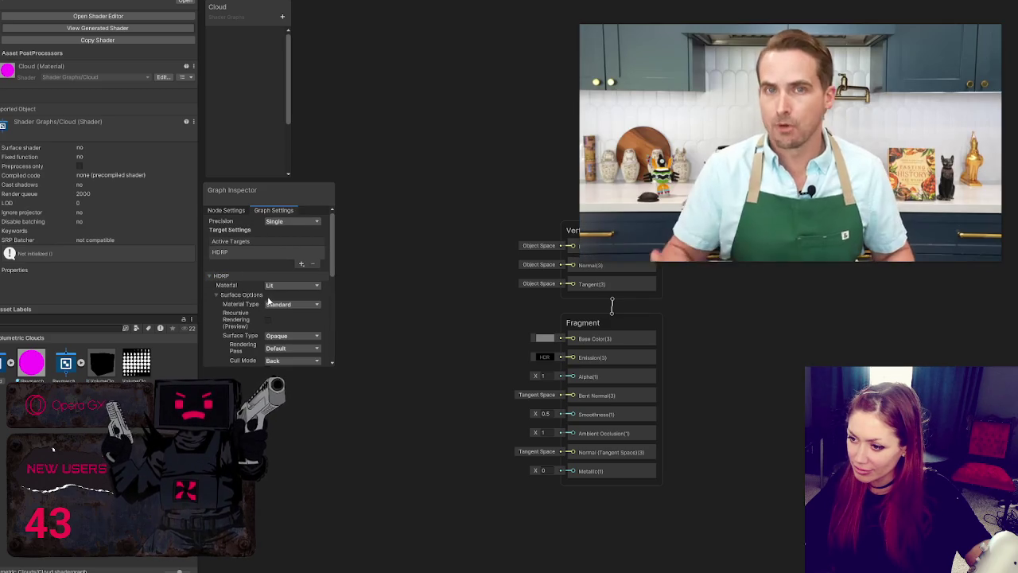
left_click(287, 307)
left_click(306, 366)
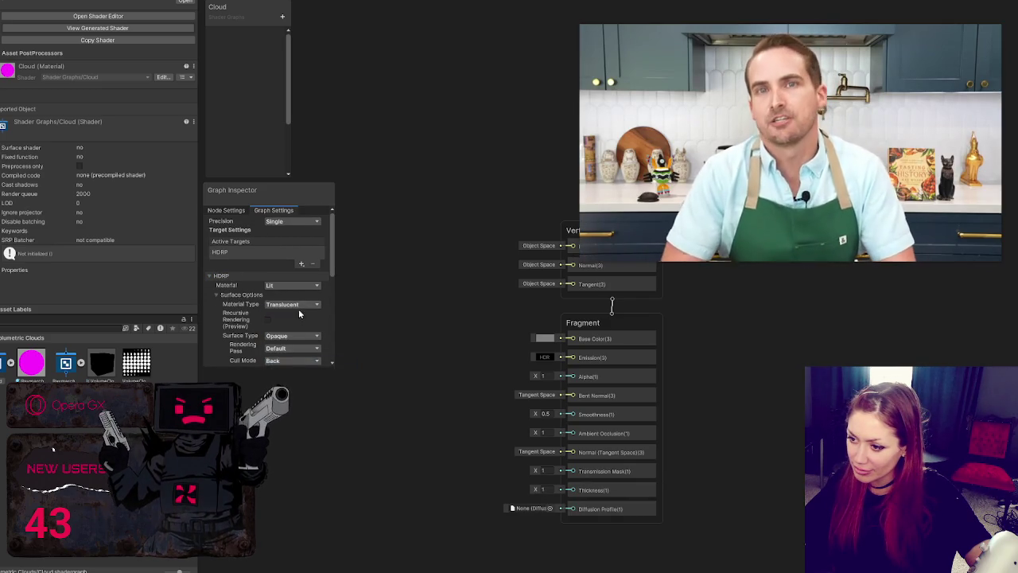
left_click(292, 304)
left_click(294, 315)
scroll(310, 318, "down", 1)
scroll(309, 318, "down", 1)
left_click(312, 289)
left_click(314, 306)
scroll(318, 293, "down", 2)
scroll(322, 294, "up", 2)
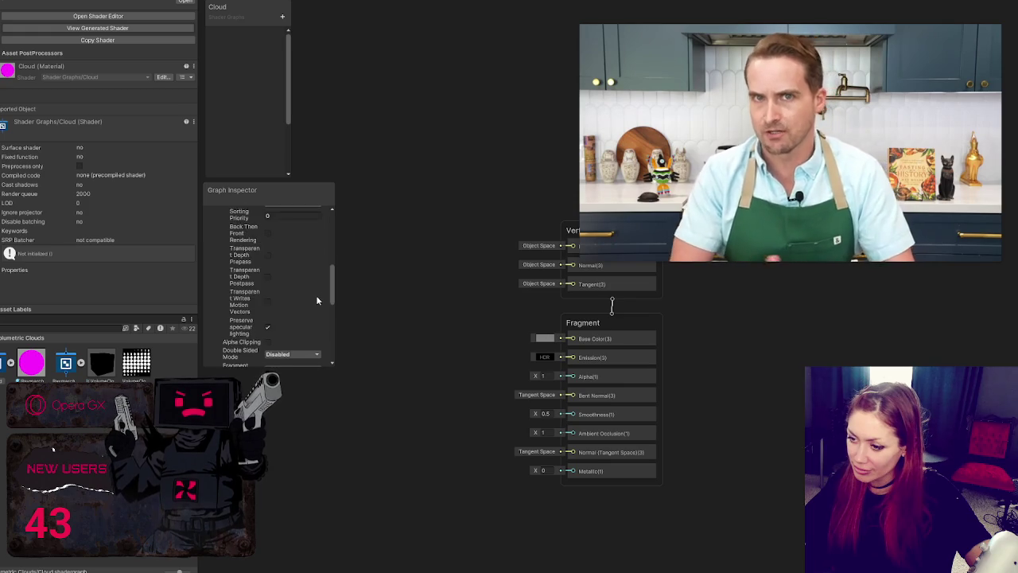
scroll(323, 292, "up", 3)
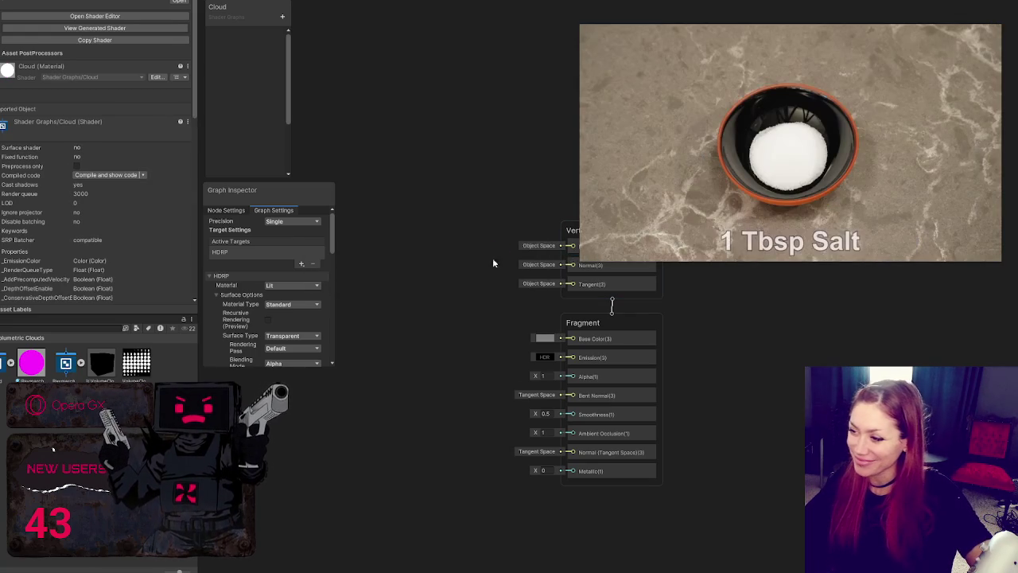
mouse_move(394, 158)
left_mouse_down()
mouse_move(417, 159)
mouse_move(388, 179)
mouse_move(248, 222)
left_mouse_up()
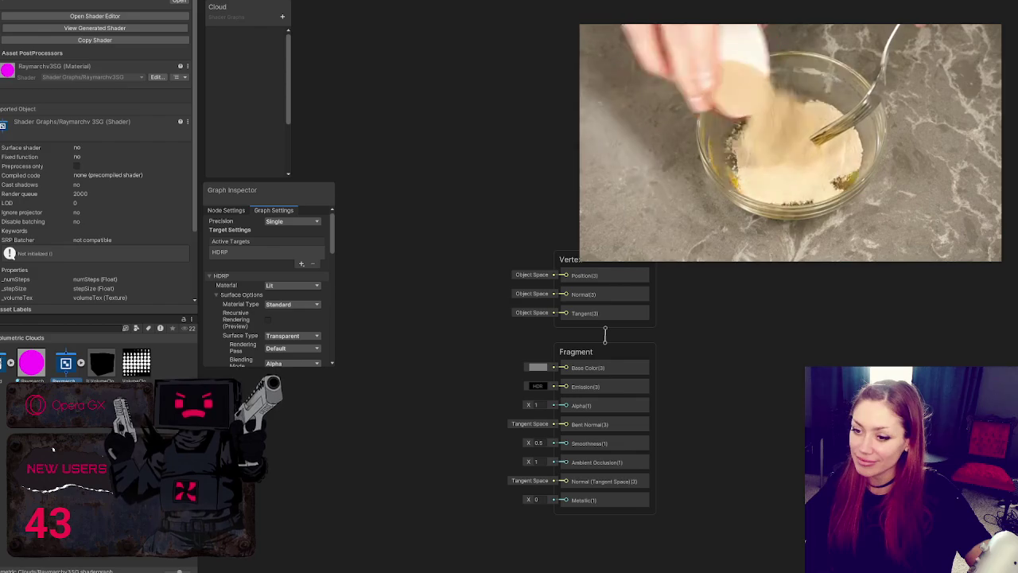
Reopen Raymarchv3SG, enlarge its Blackboard, pan across the camera, Lerp and Split nodes, then reopen Cloud
double_click(66, 362)
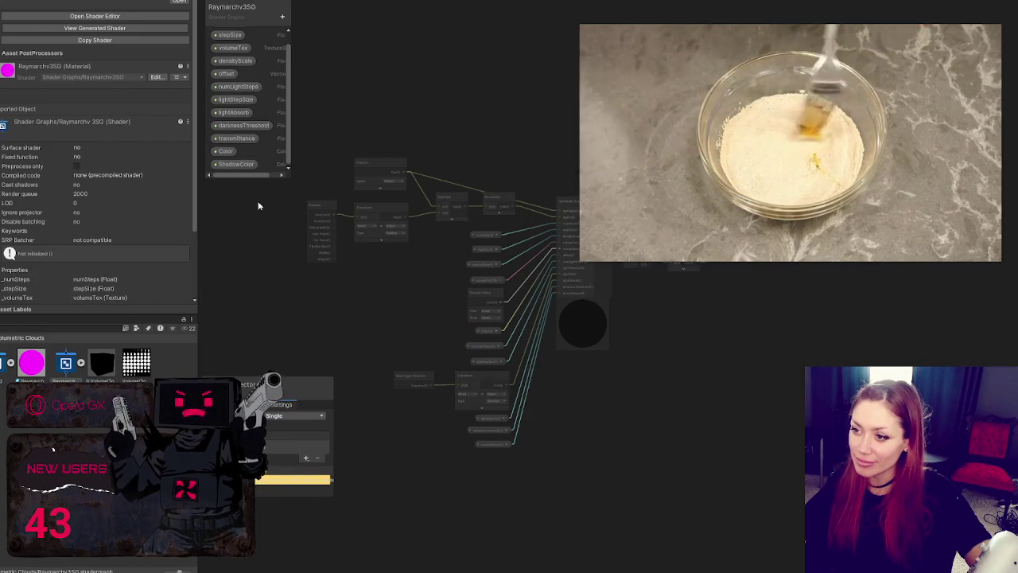
left_click_drag(259, 178, 259, 194)
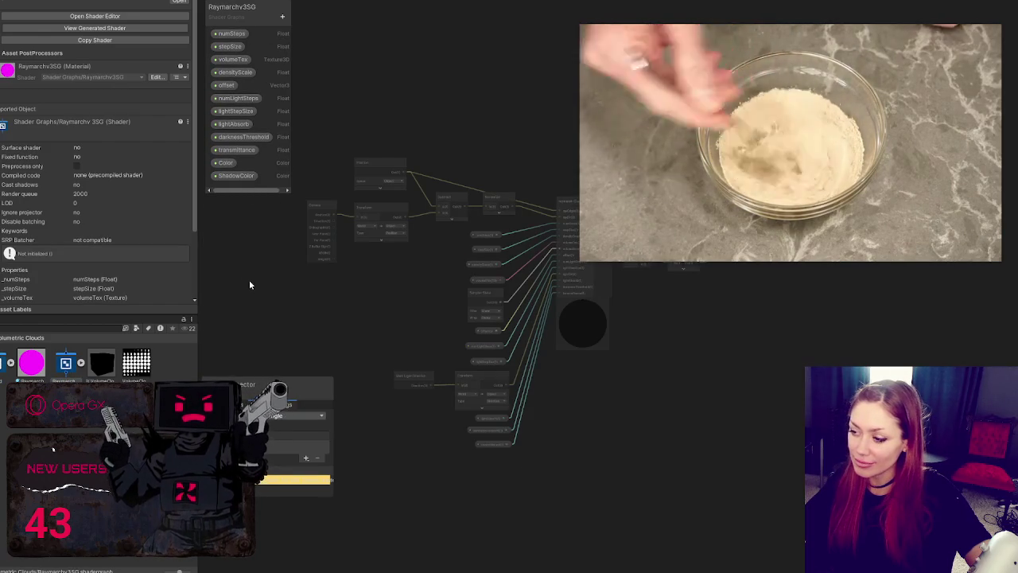
scroll(398, 291, "up", 3)
mouse_move(472, 246)
left_mouse_down()
mouse_move(735, 296)
mouse_move(335, 274)
mouse_move(288, 262)
mouse_move(160, 272)
left_mouse_up()
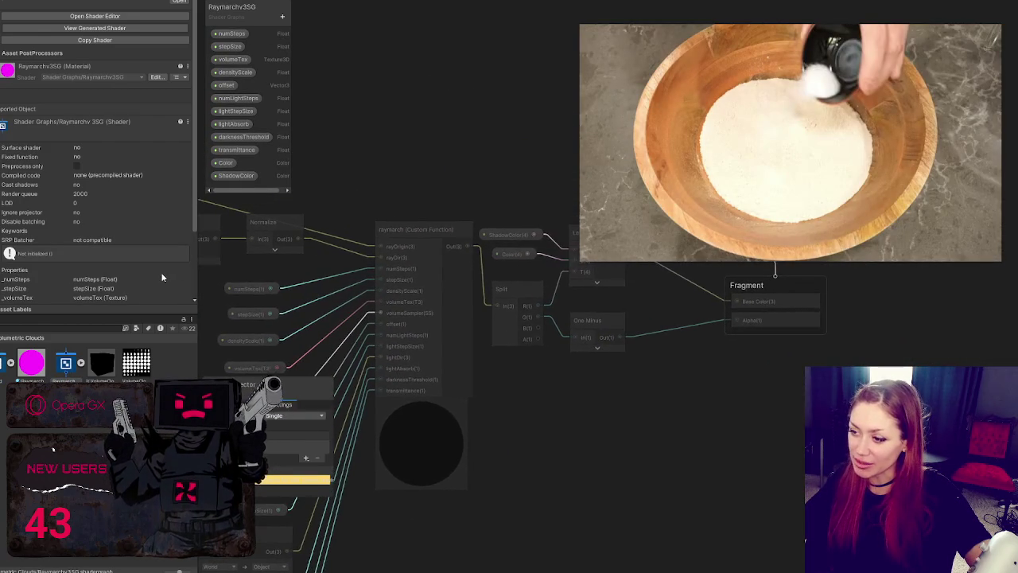
scroll(342, 254, "down", 3)
scroll(365, 236, "up", 3)
mouse_move(365, 241)
left_mouse_down()
mouse_move(374, 162)
mouse_move(345, 105)
mouse_move(27, 173)
left_mouse_up()
scroll(357, 247, "down", 2)
scroll(379, 254, "up", 2)
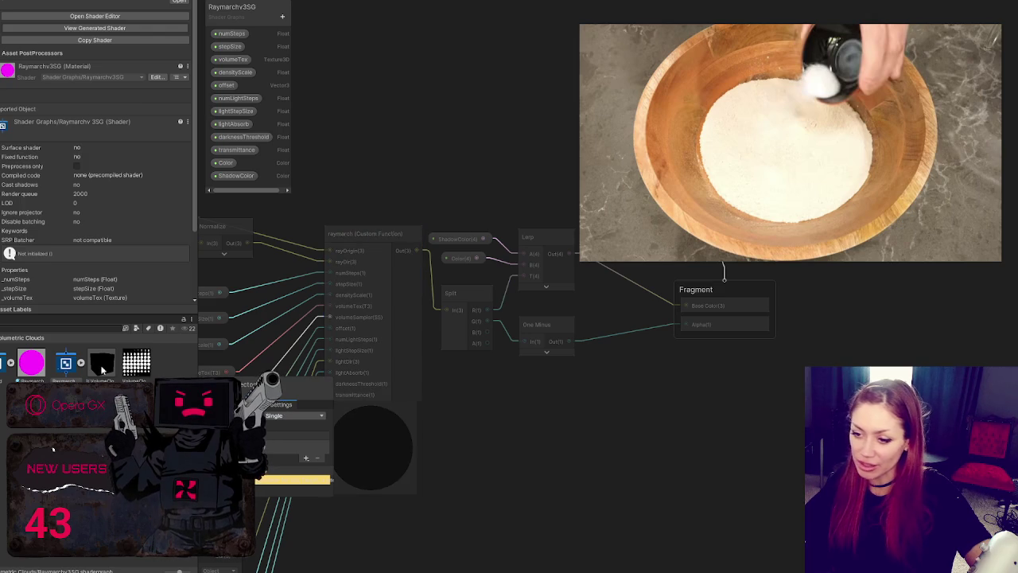
double_click(2, 368)
right_click(398, 158)
left_click(404, 163)
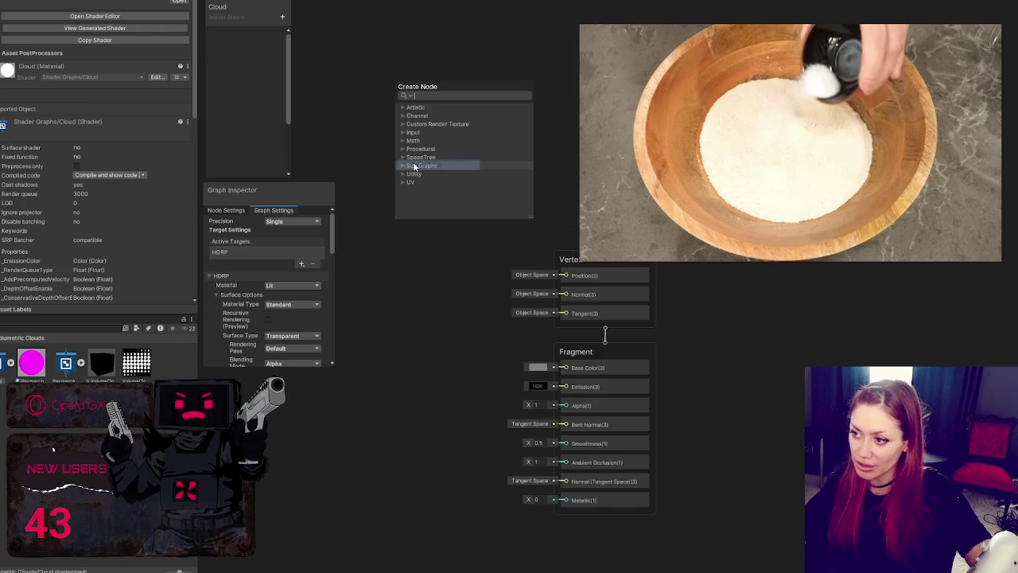
type("ray")
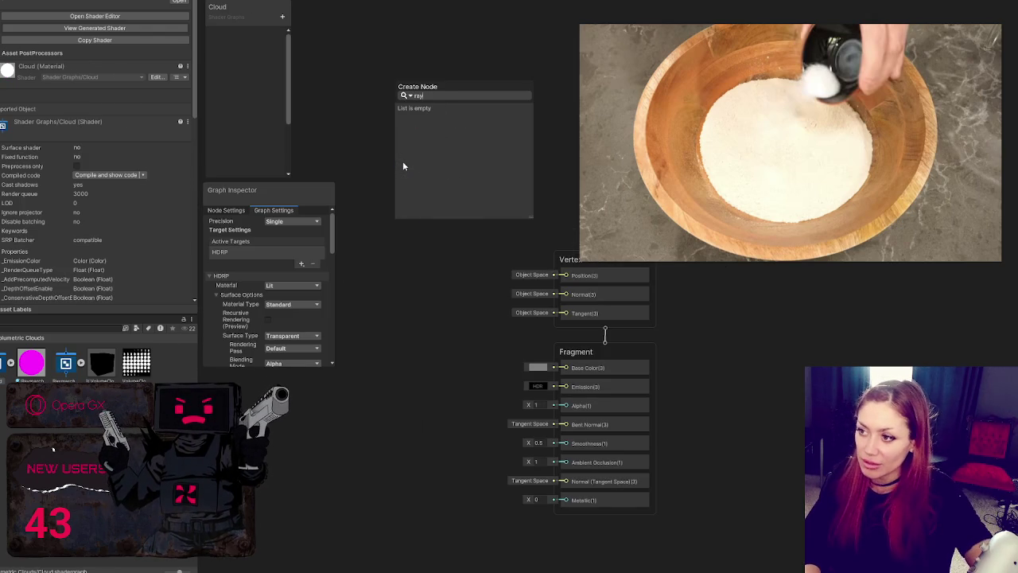
key("Escape")
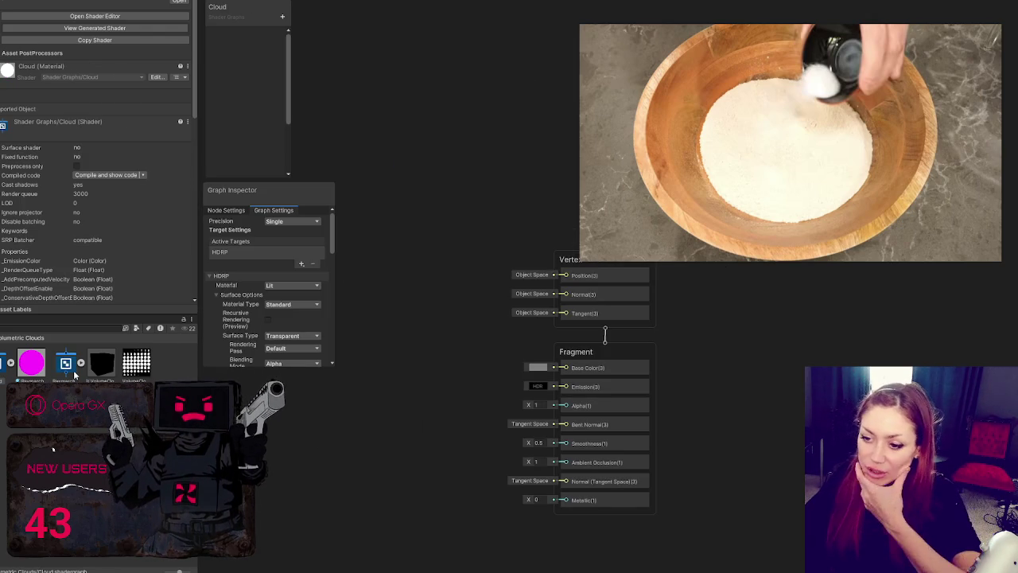
double_click(67, 364)
left_click(373, 233)
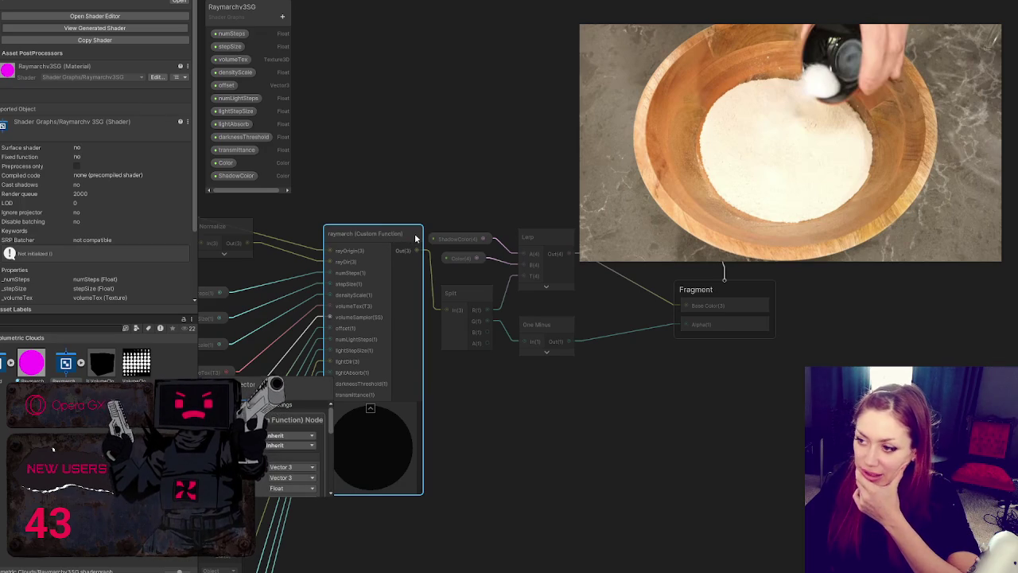
left_click_drag(415, 238, 418, 236)
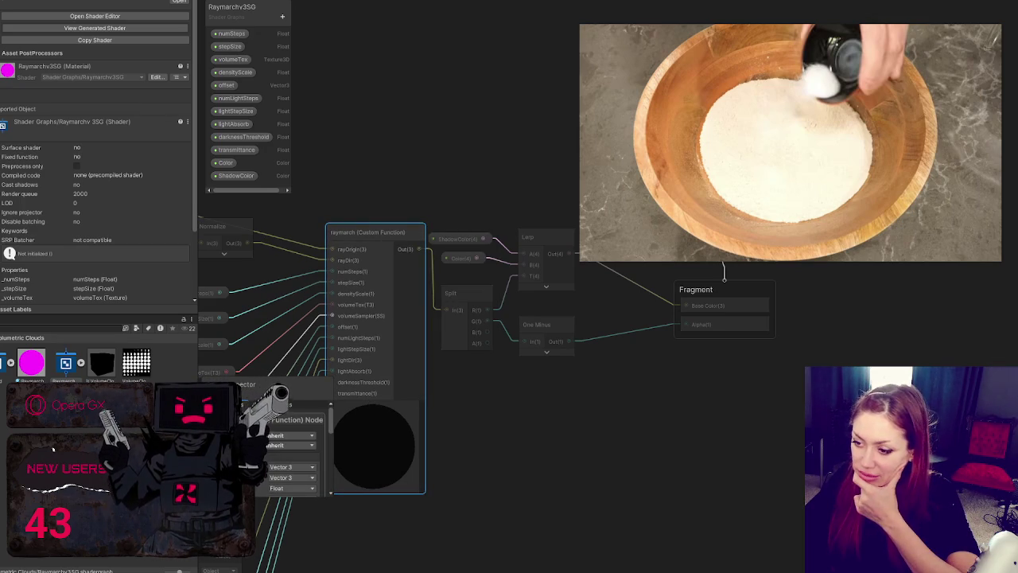
scroll(294, 453, "down", 3)
left_click_drag(262, 385, 262, 269)
mouse_move(413, 159)
left_mouse_down()
mouse_move(489, 159)
mouse_move(519, 145)
left_mouse_up()
scroll(505, 200, "up", 3)
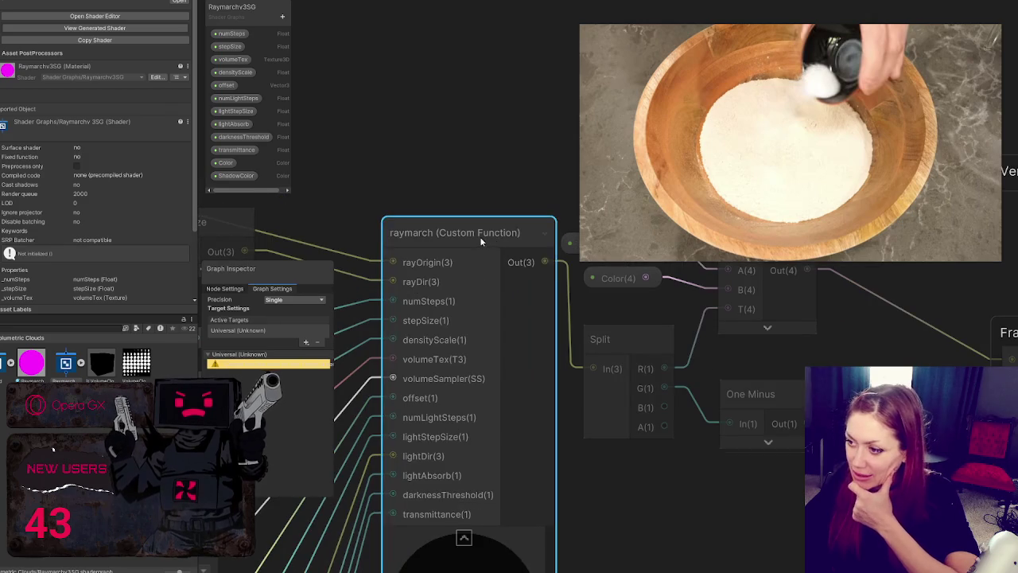
scroll(457, 396, "down", 2)
left_click(462, 490)
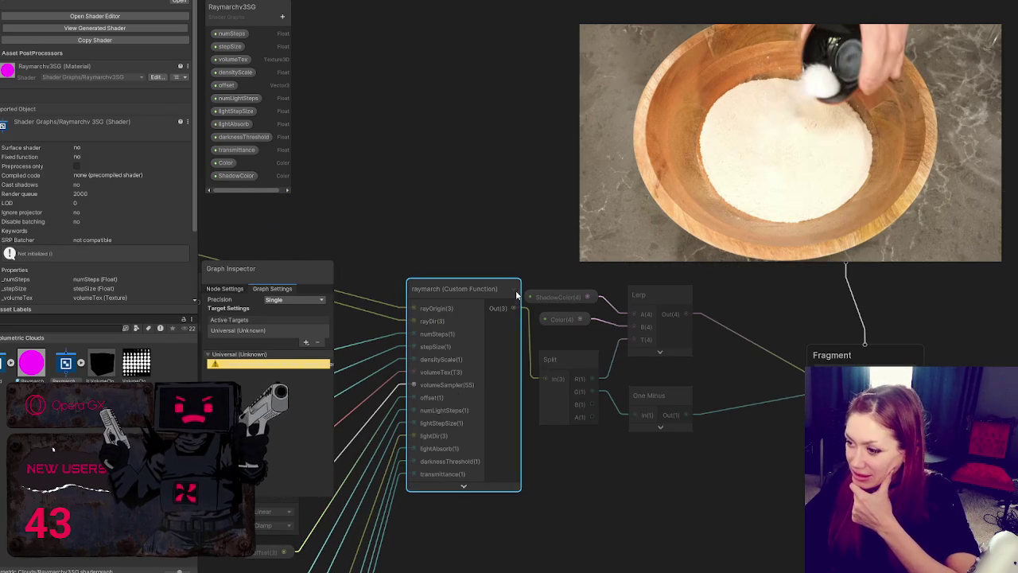
key("ctrl+z")
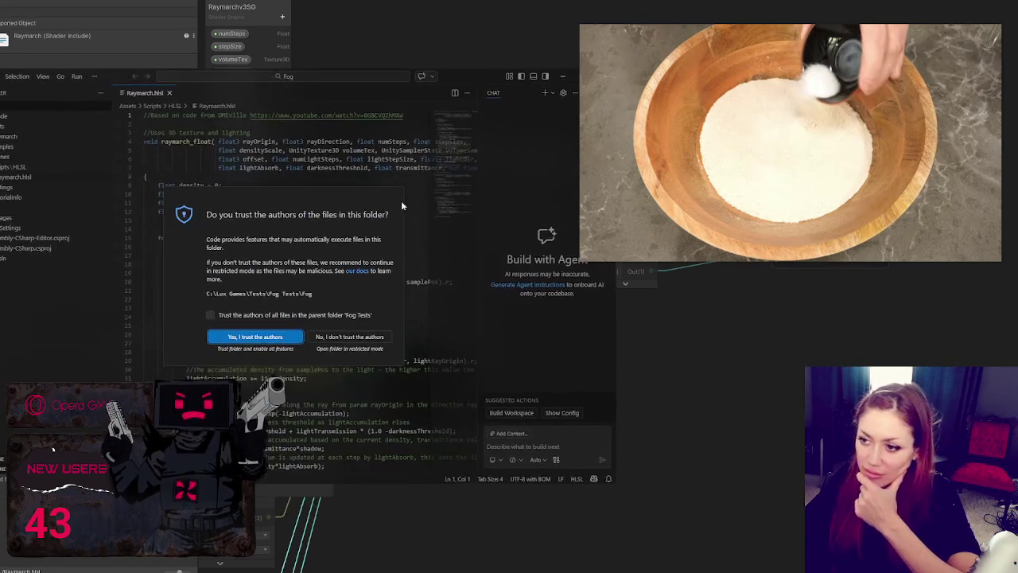
Trust the Fog folder's authors and close the Chat panel in VS Code
left_click(255, 337)
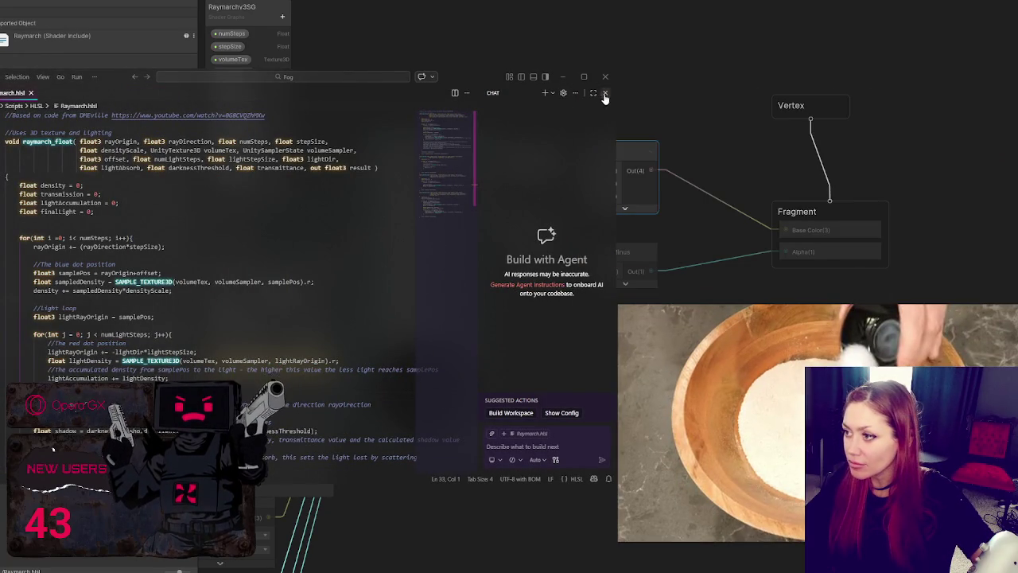
left_click(604, 94)
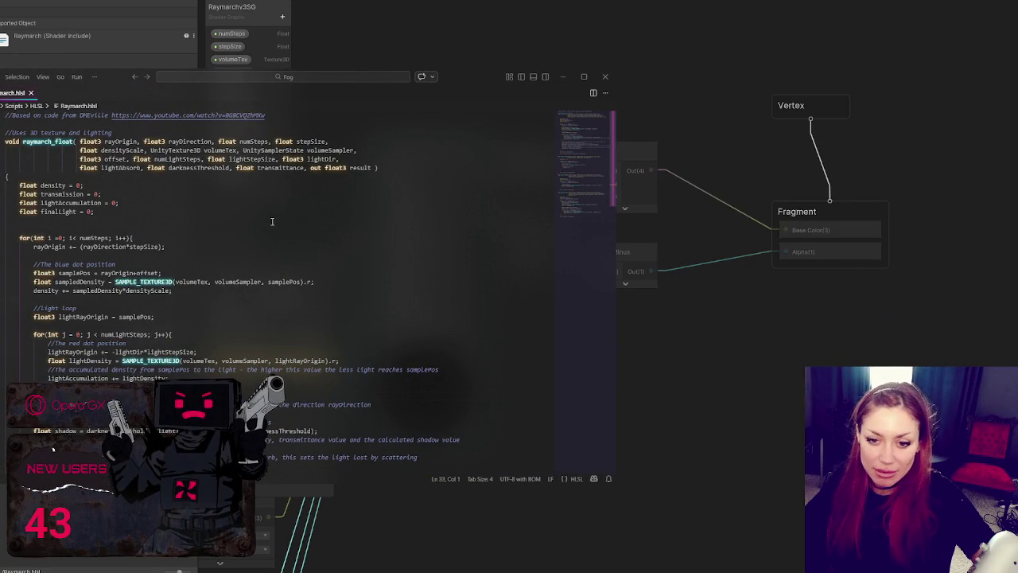
left_click_drag(458, 77, 506, 20)
Scroll through the raymarch functions in Raymarch.hlsl, then switch back to Unity
scroll(392, 176, "down", 15)
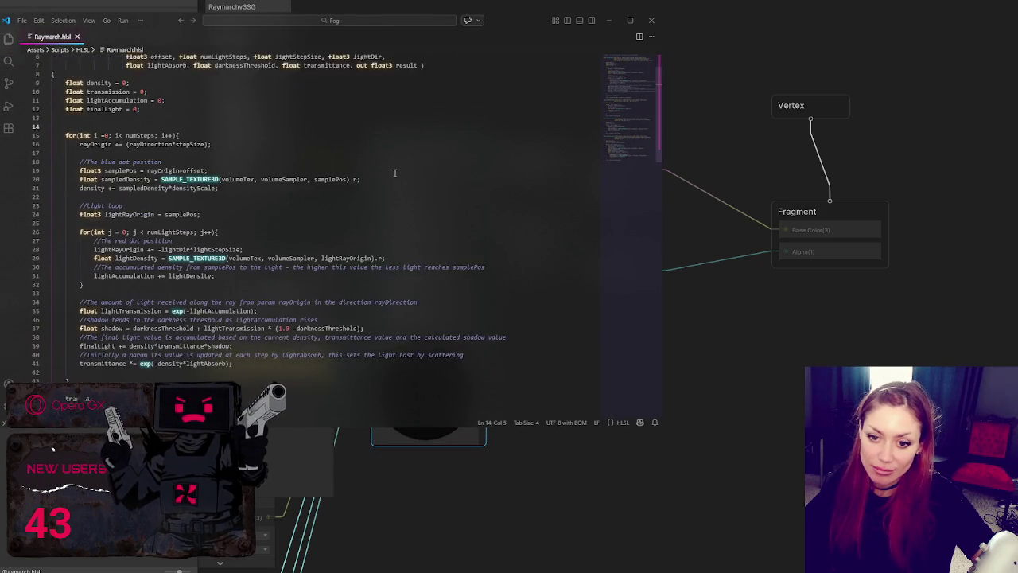
scroll(392, 175, "down", 6)
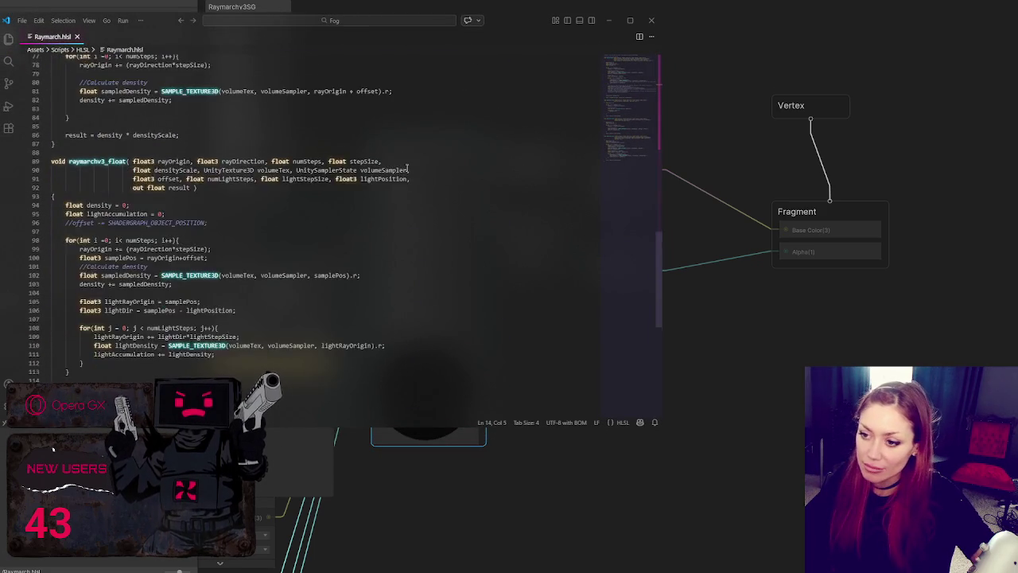
scroll(414, 172, "up", 9)
scroll(423, 170, "up", 12)
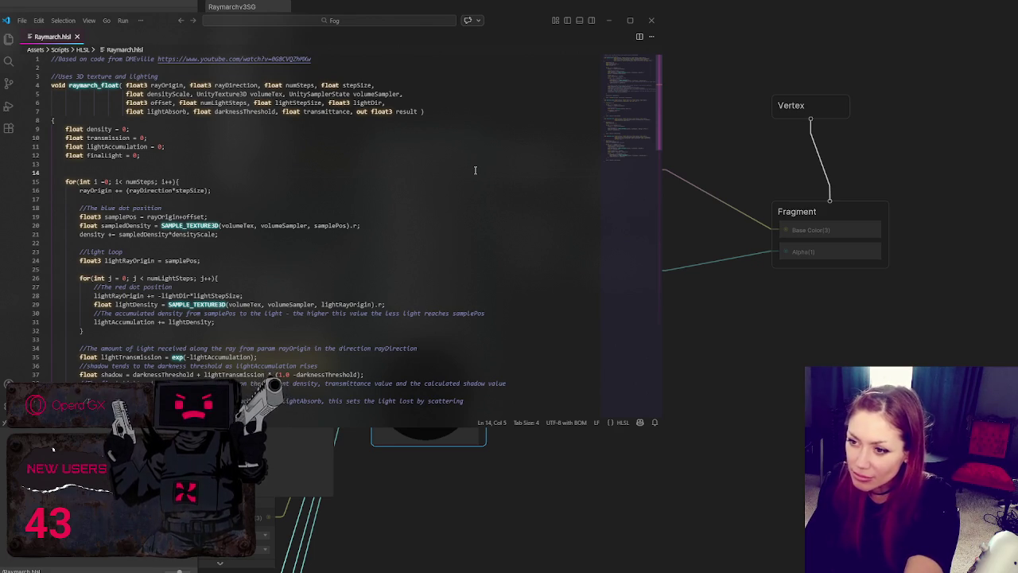
scroll(389, 165, "down", 5)
scroll(384, 163, "down", 20)
scroll(381, 148, "down", 1)
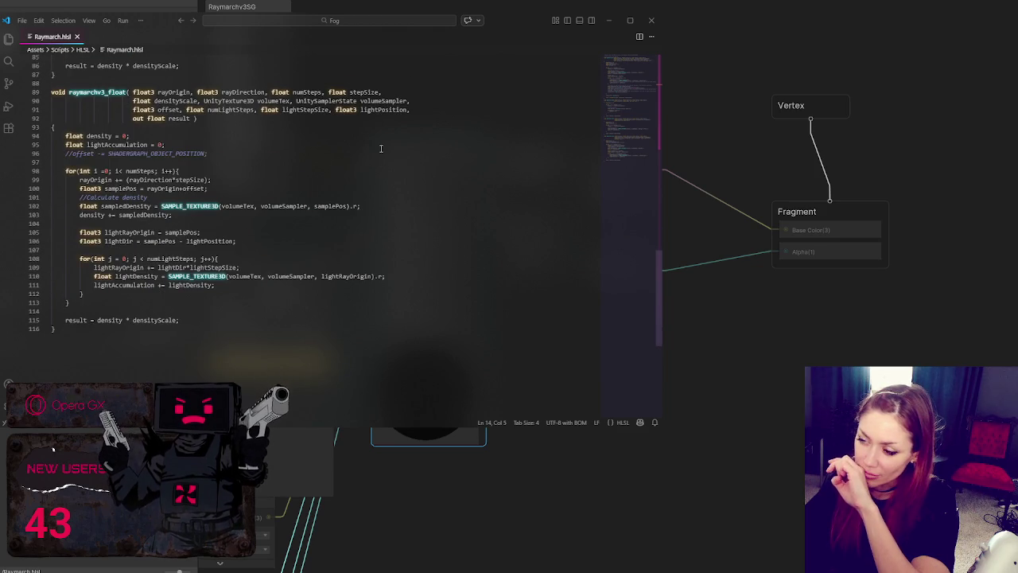
scroll(382, 149, "up", 15)
scroll(382, 151, "up", 13)
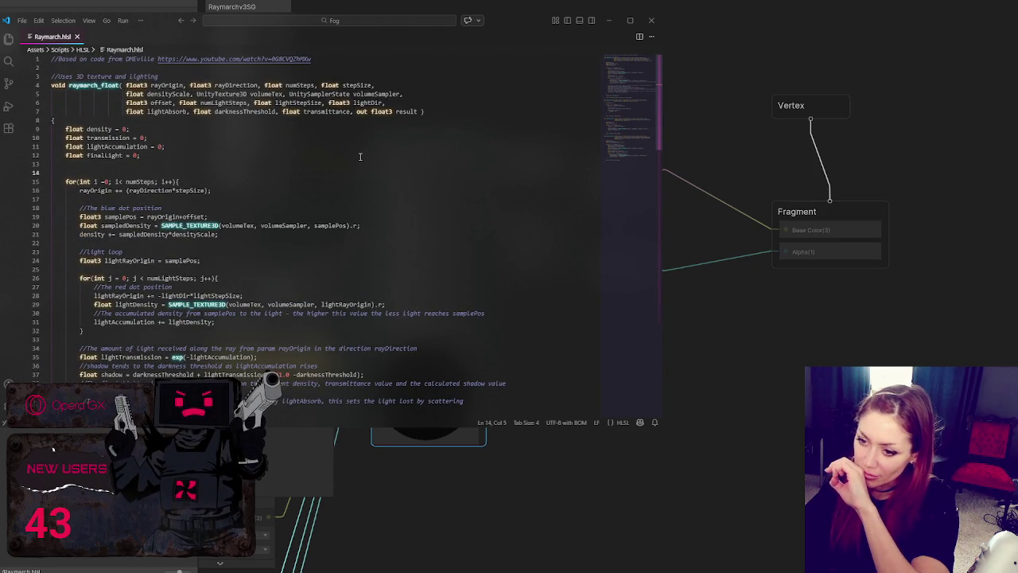
key("alt+Tab")
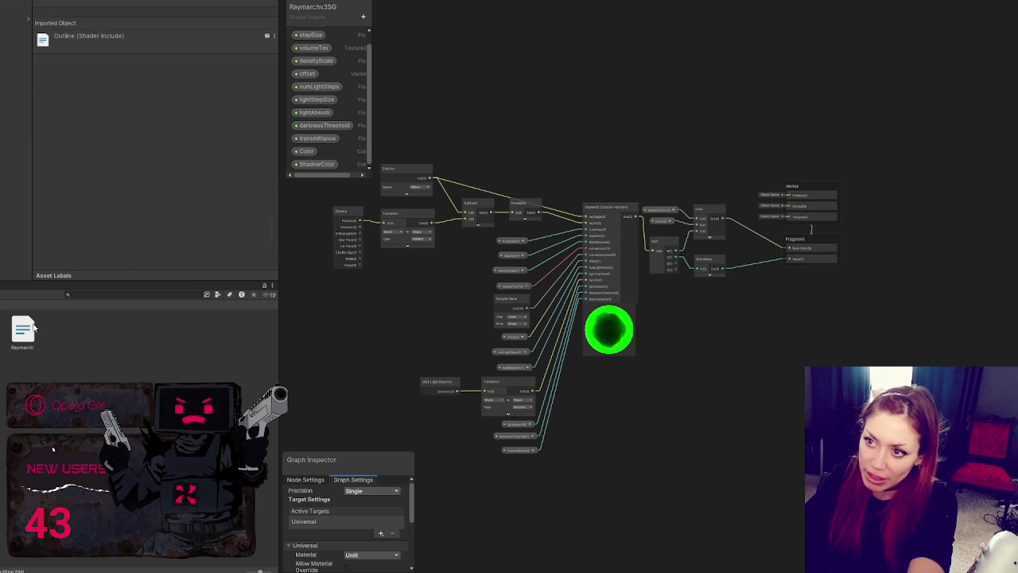
Create a blank shader graph named test and add a Universal target via Active Targets
left_click(30, 331)
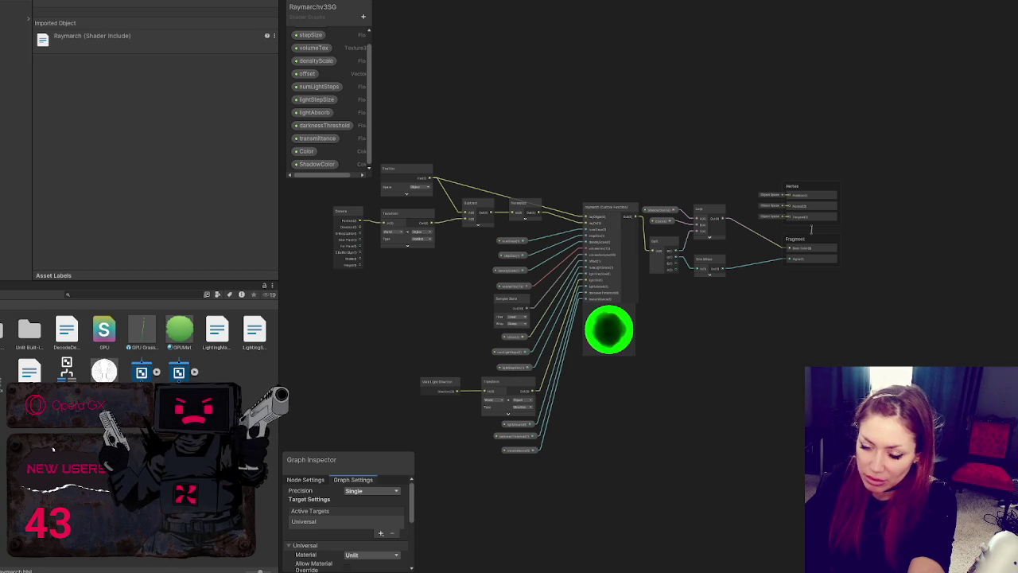
right_click(114, 160)
mouse_move(170, 167)
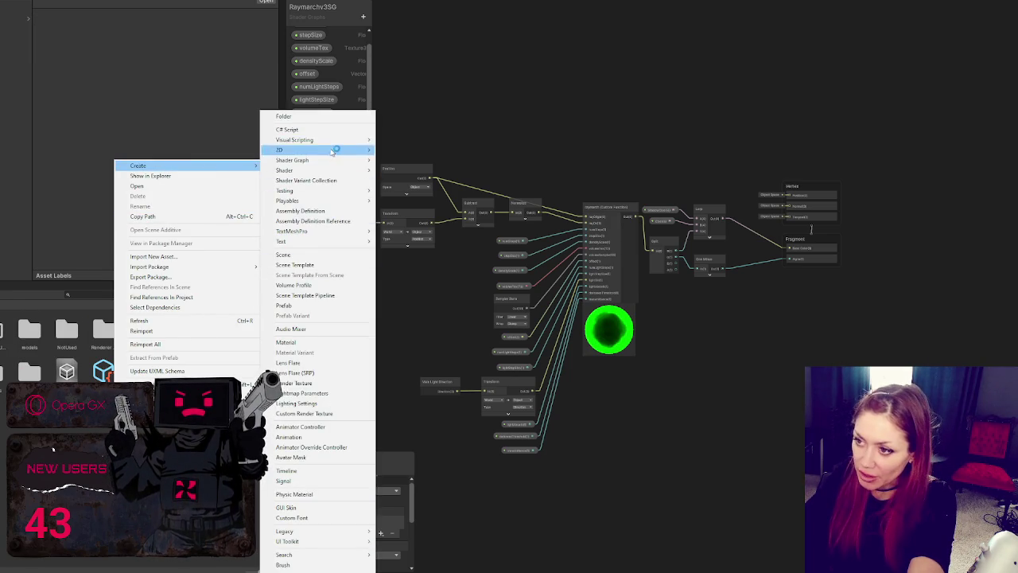
mouse_move(330, 162)
left_click(412, 174)
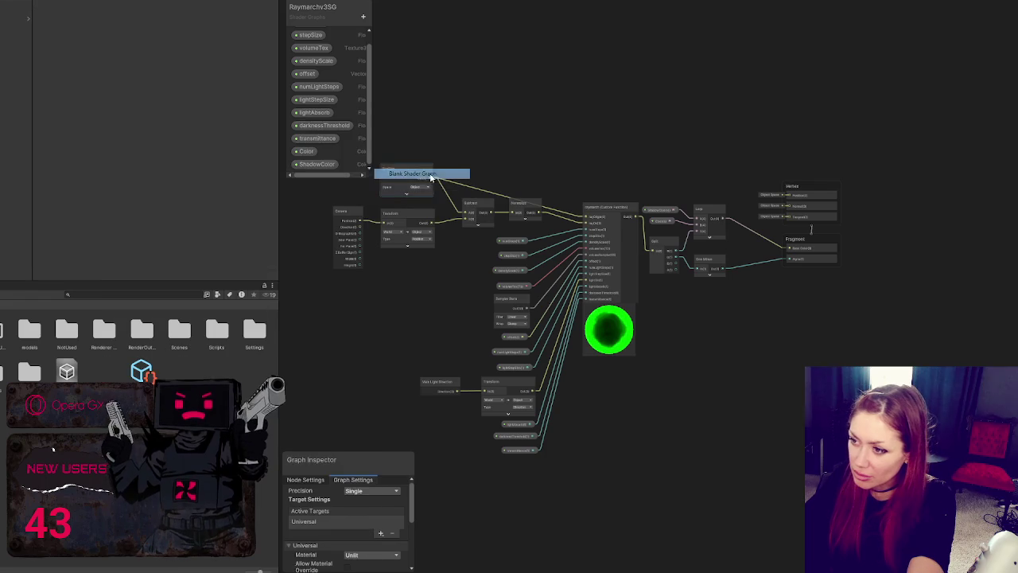
key("Return")
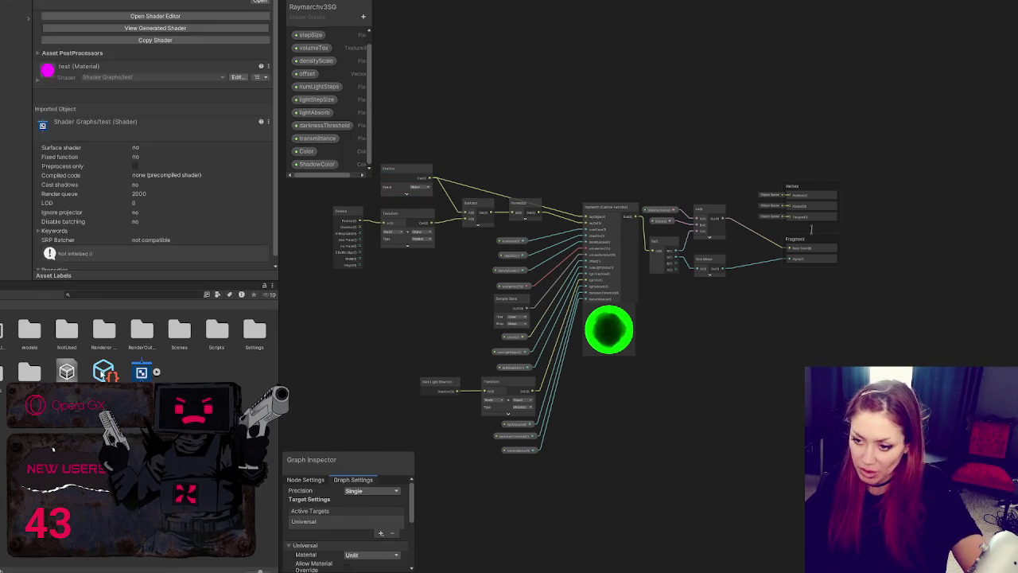
left_click(386, 531)
left_click(414, 537)
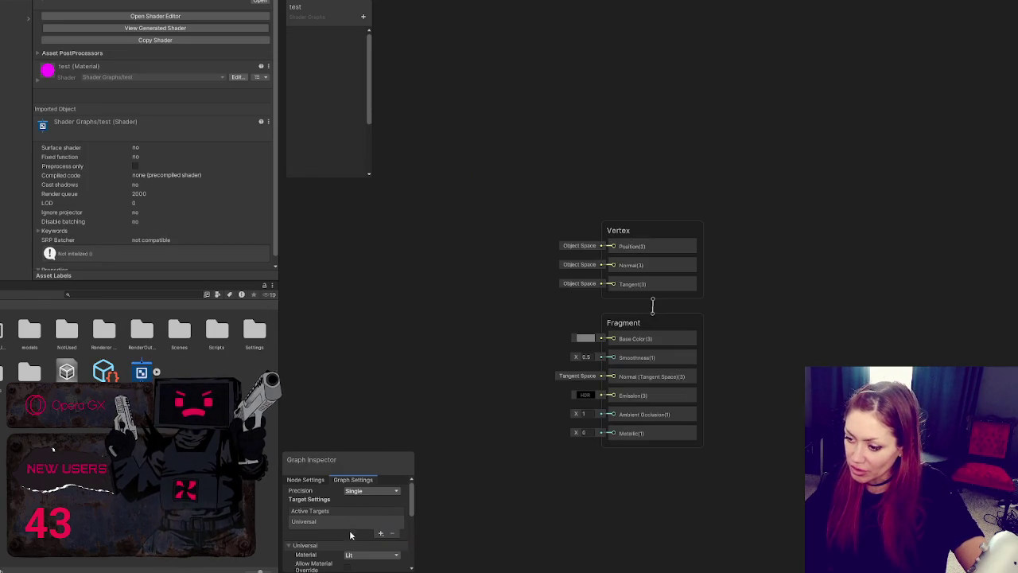
Set the test graph's Surface Type to Transparent in the Graph Inspector
left_click_drag(364, 458, 377, 303)
scroll(382, 379, "down", 5)
left_click(378, 360)
left_click(385, 379)
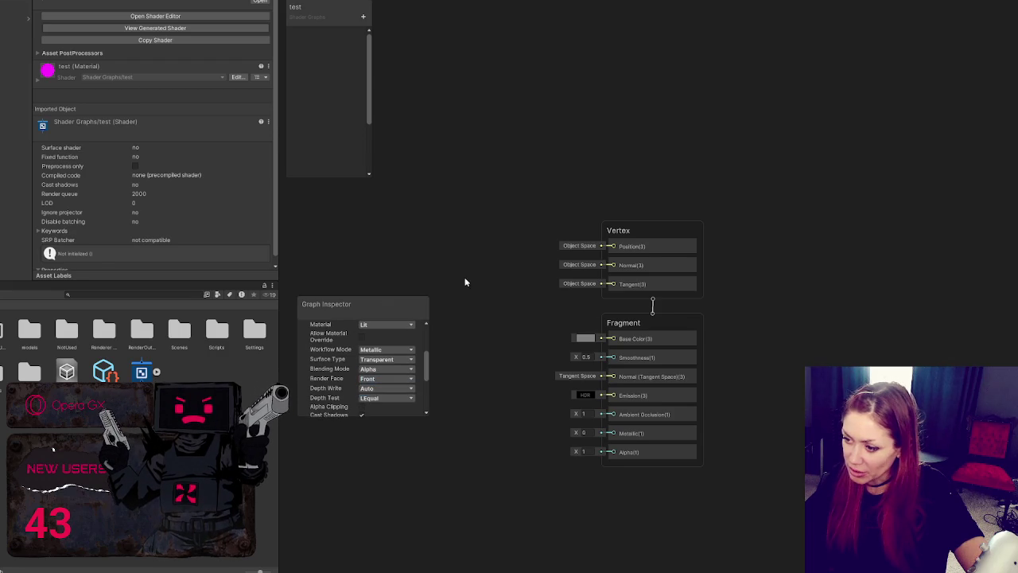
Search the Create Node menu for 'rau', then close the empty search
right_click(497, 206)
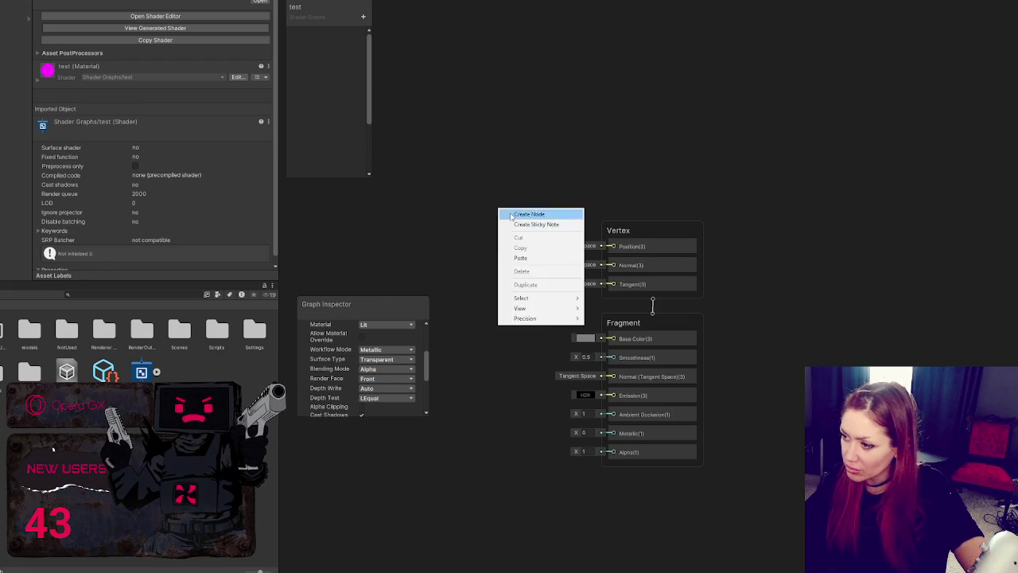
left_click(510, 213)
type("rauy")
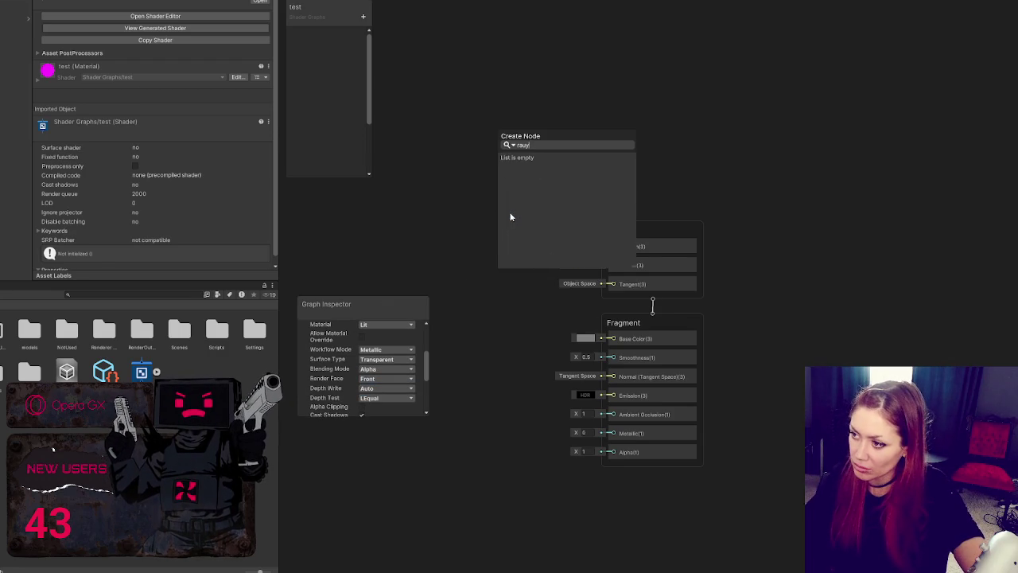
left_click(333, 228)
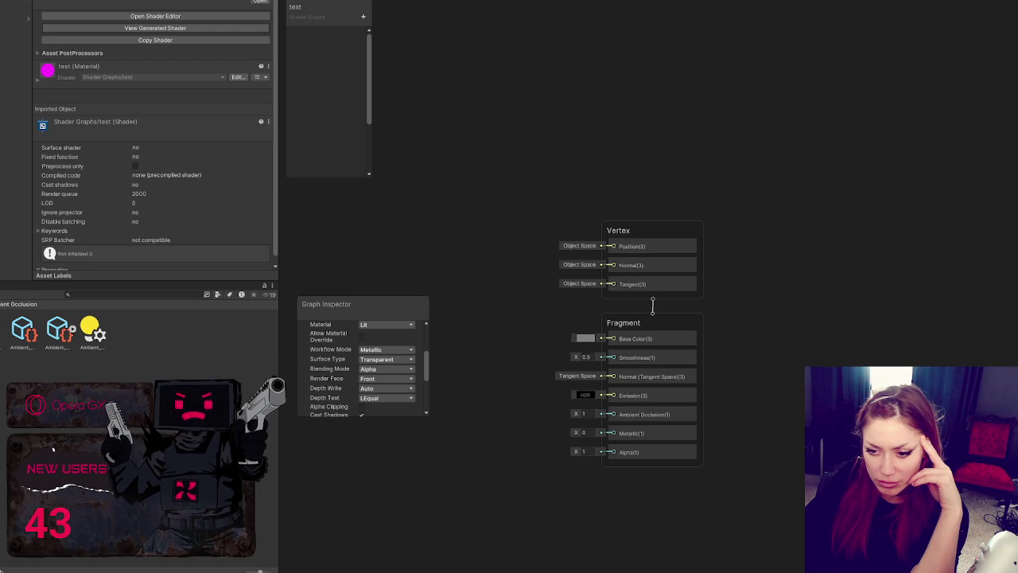
Select the Cloud prefab, check its shader list, then search 'raymar' and open Raymarchv3SG
left_click(16, 19)
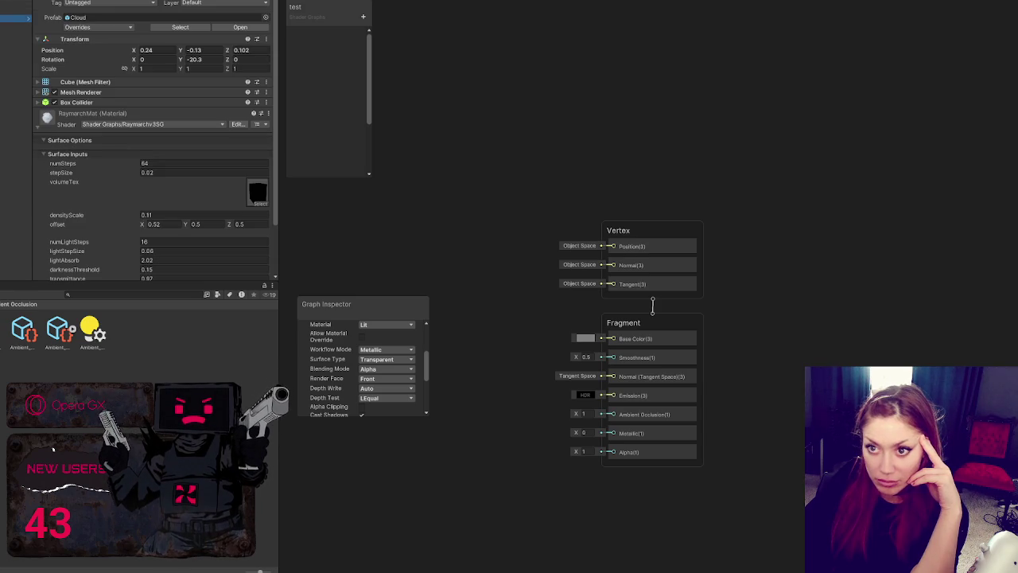
left_click(127, 124)
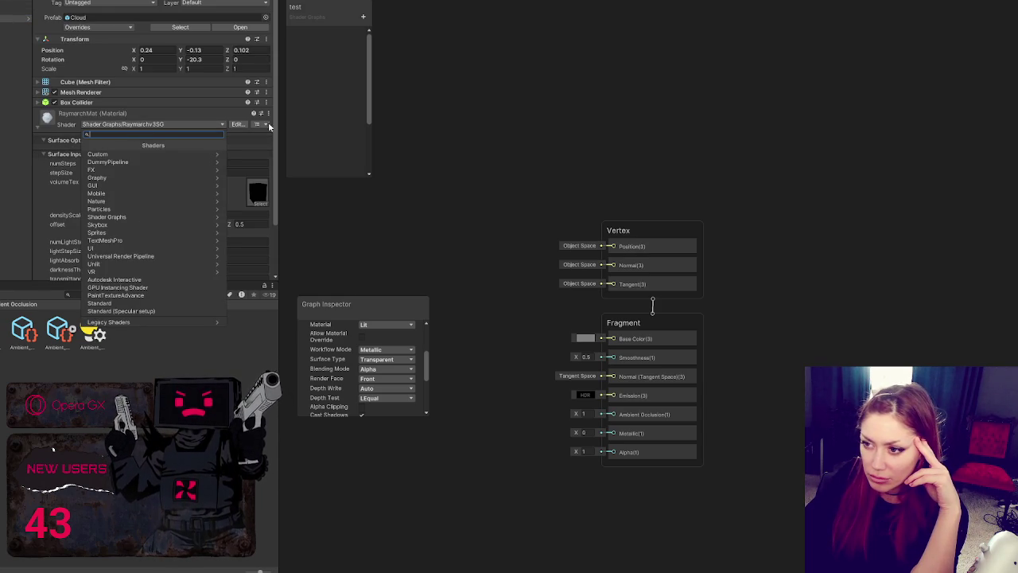
left_click(201, 317)
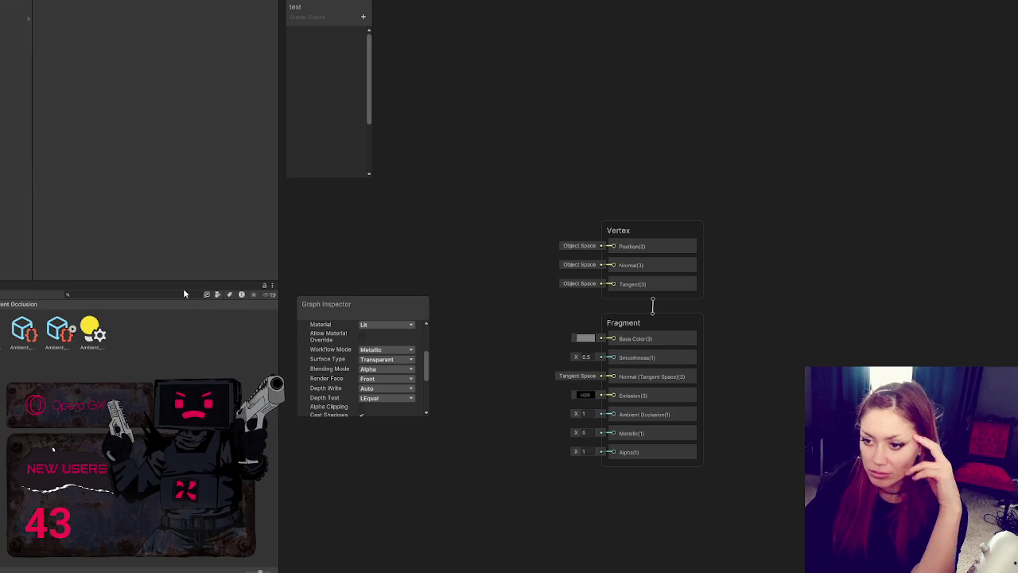
left_click(182, 293)
type("raymar")
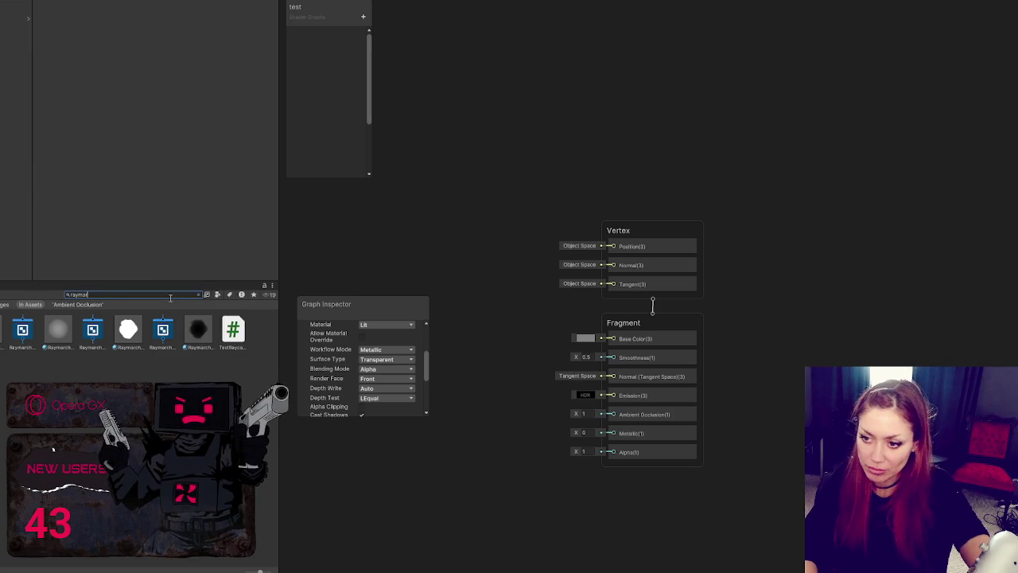
double_click(163, 328)
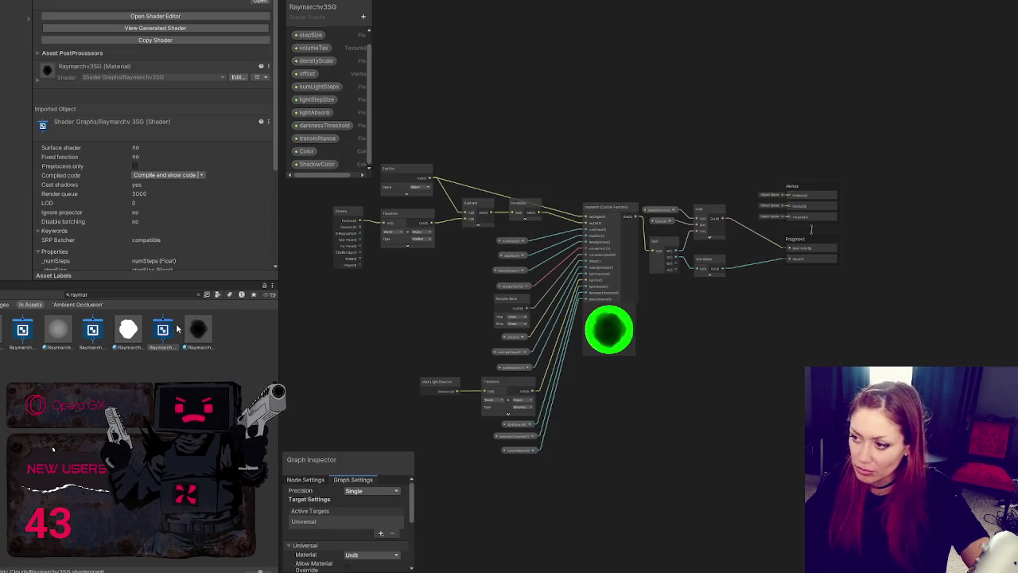
Zoom the graph canvas to bring the raymarch Custom Function node into view
scroll(642, 201, "up", 5)
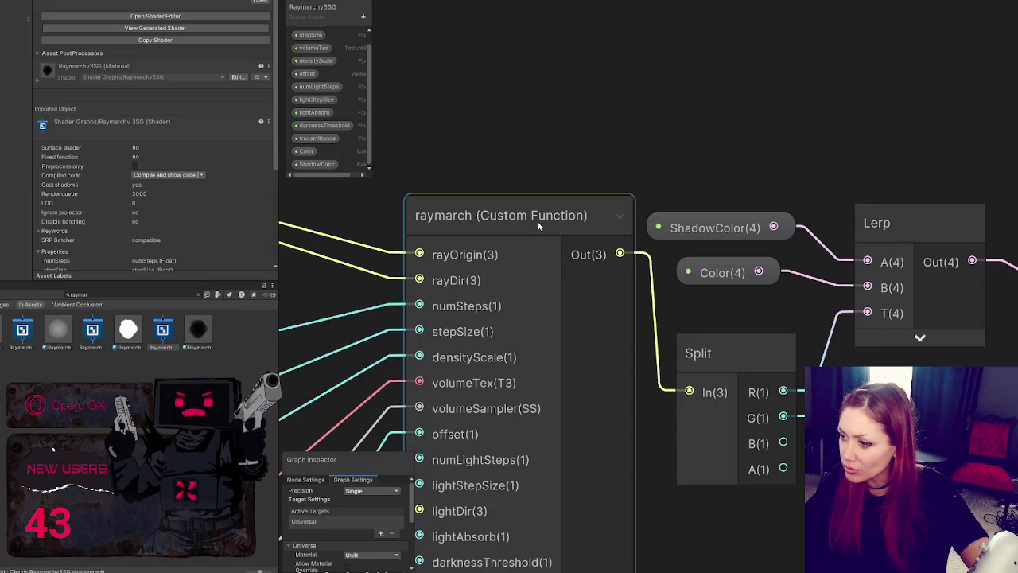
right_click(533, 145)
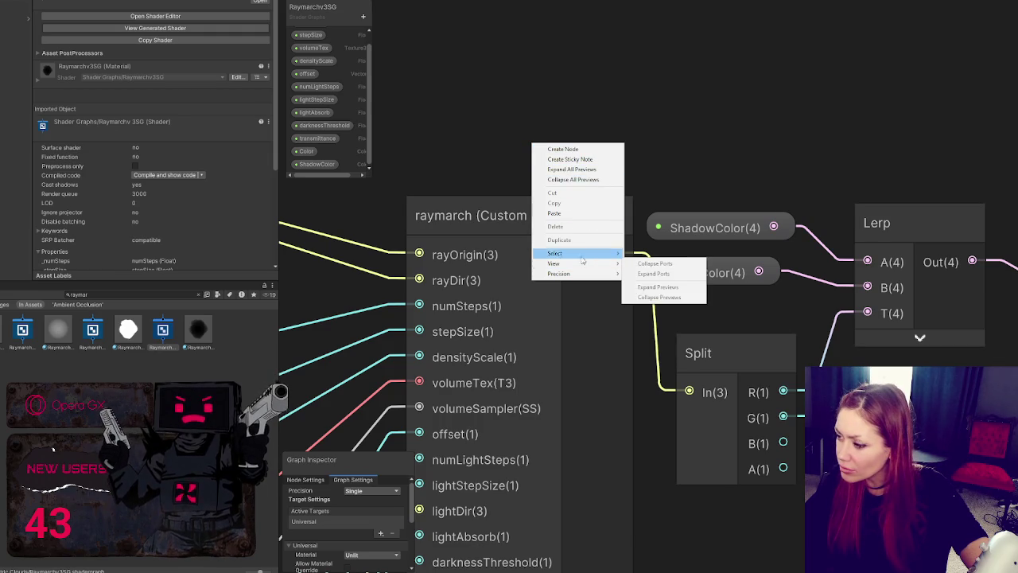
left_click(585, 150)
type("ray")
right_click(506, 130)
mouse_move(556, 252)
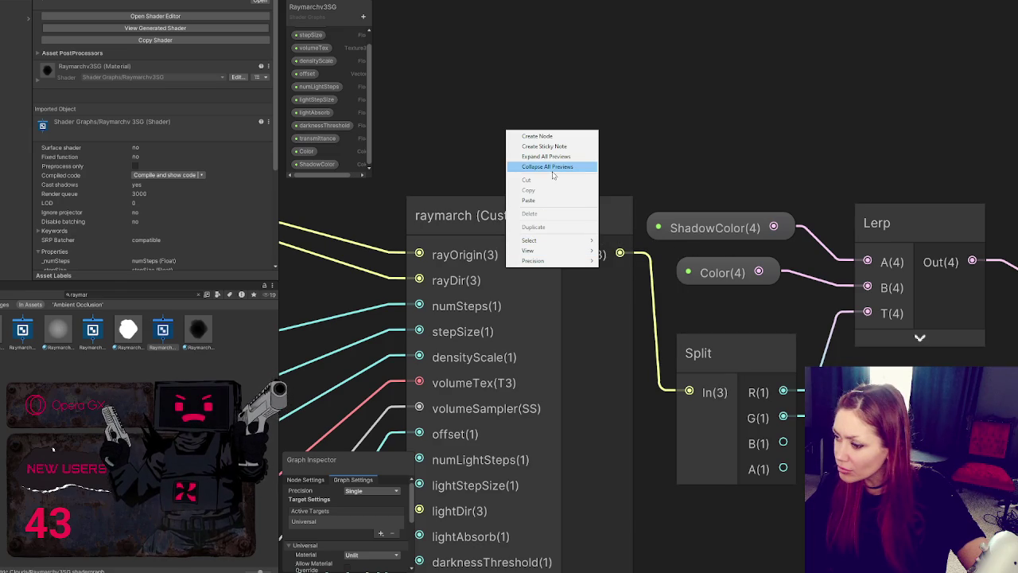
left_click(556, 95)
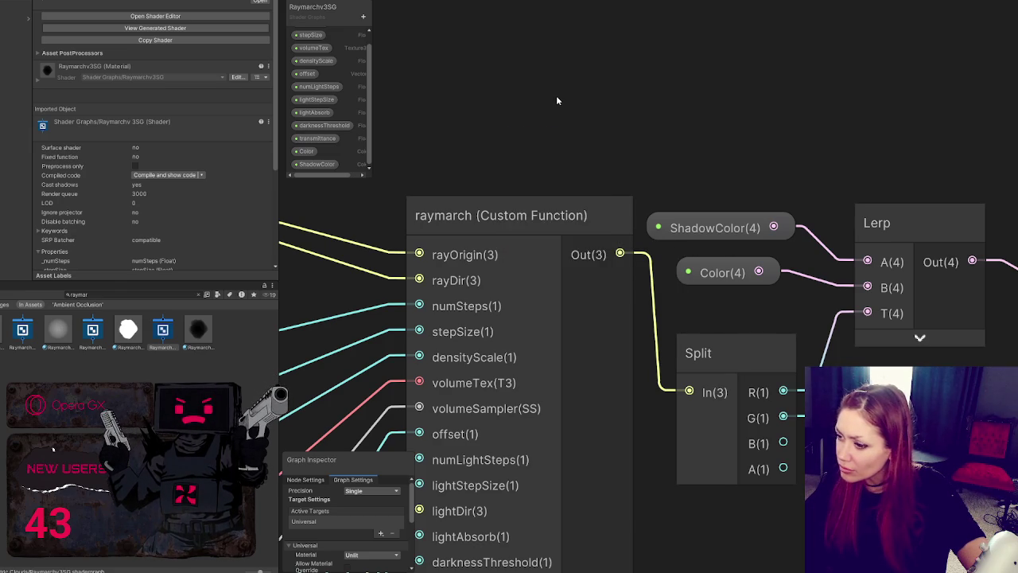
scroll(579, 106, "down", 3)
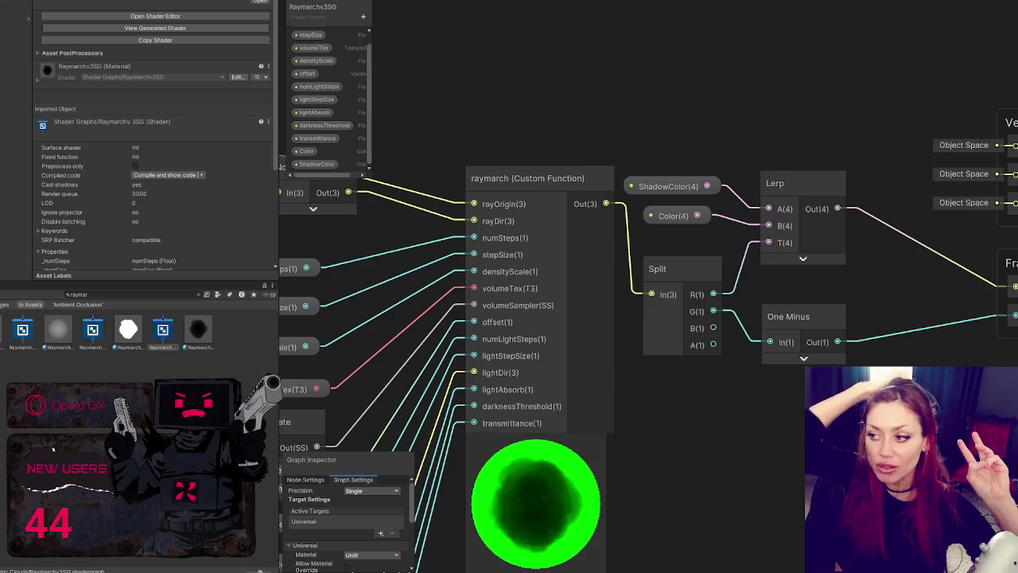
Switch to the Scene view showing the raymarched cloud above the grey floor
left_click(453, 14)
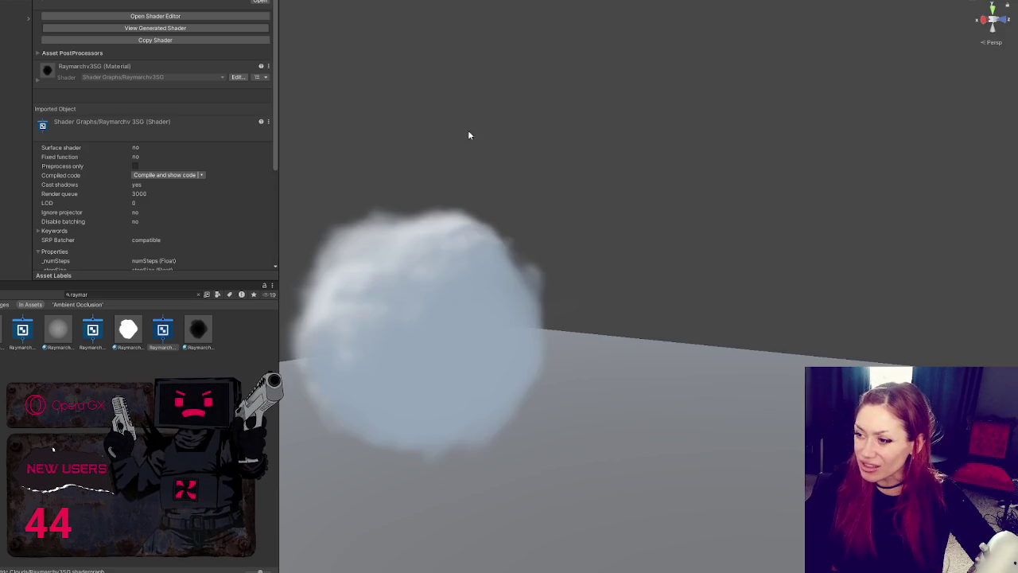
Orbit around the cloud, frame it with F, deselect it and level the floor
mouse_move(504, 302)
left_mouse_down()
mouse_move(715, 230)
mouse_move(546, 247)
mouse_move(490, 270)
mouse_move(491, 282)
mouse_move(731, 241)
mouse_move(375, 279)
mouse_move(342, 349)
mouse_move(289, 422)
mouse_move(565, 324)
mouse_move(627, 282)
mouse_move(788, 276)
mouse_move(875, 252)
mouse_move(700, 253)
left_mouse_up()
left_click(698, 263)
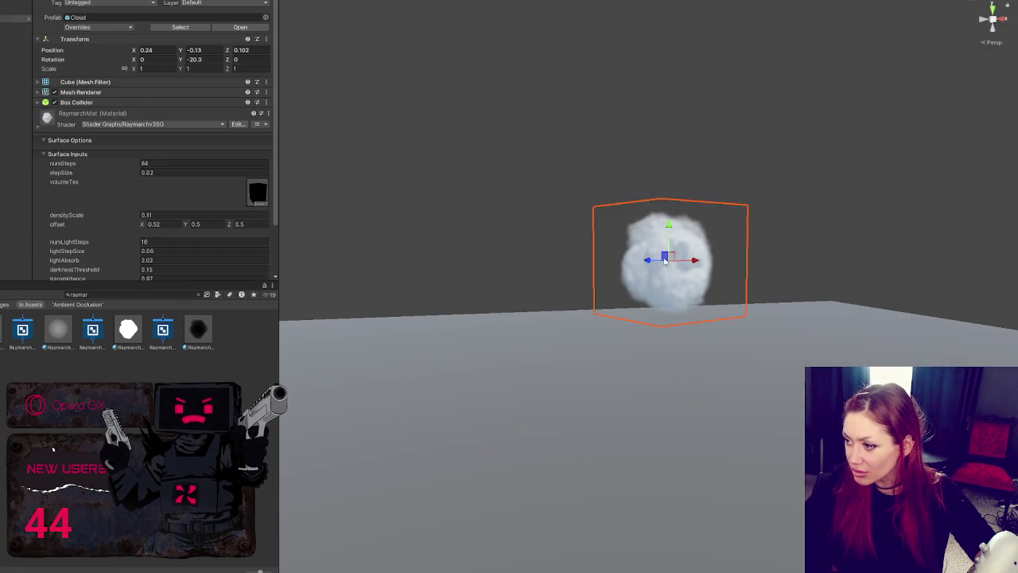
key("f")
left_click(705, 79)
mouse_move(519, 77)
left_mouse_down()
mouse_move(278, 100)
mouse_move(618, 275)
mouse_move(955, 123)
mouse_move(821, 59)
mouse_move(673, 61)
mouse_move(482, 104)
mouse_move(282, 90)
mouse_move(820, 148)
mouse_move(843, 336)
mouse_move(656, 134)
mouse_move(737, 155)
left_mouse_up()
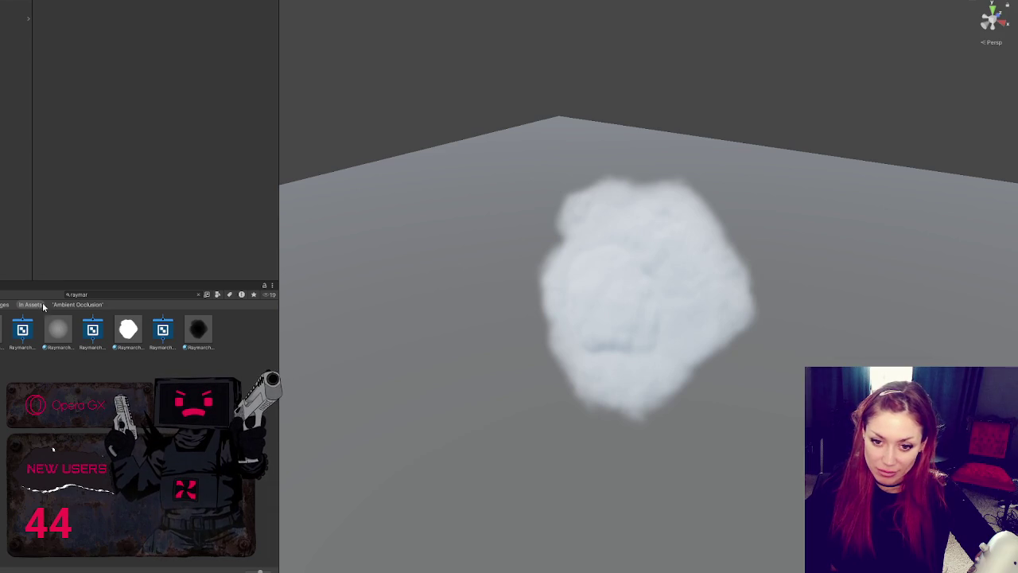
Select the cloud and orbit down to view it from a lower angle
left_click(544, 285)
mouse_move(544, 285)
left_mouse_down()
mouse_move(541, 217)
mouse_move(403, 156)
mouse_move(727, 204)
mouse_move(897, 209)
mouse_move(600, 215)
mouse_move(838, 220)
mouse_move(745, 222)
left_mouse_up()
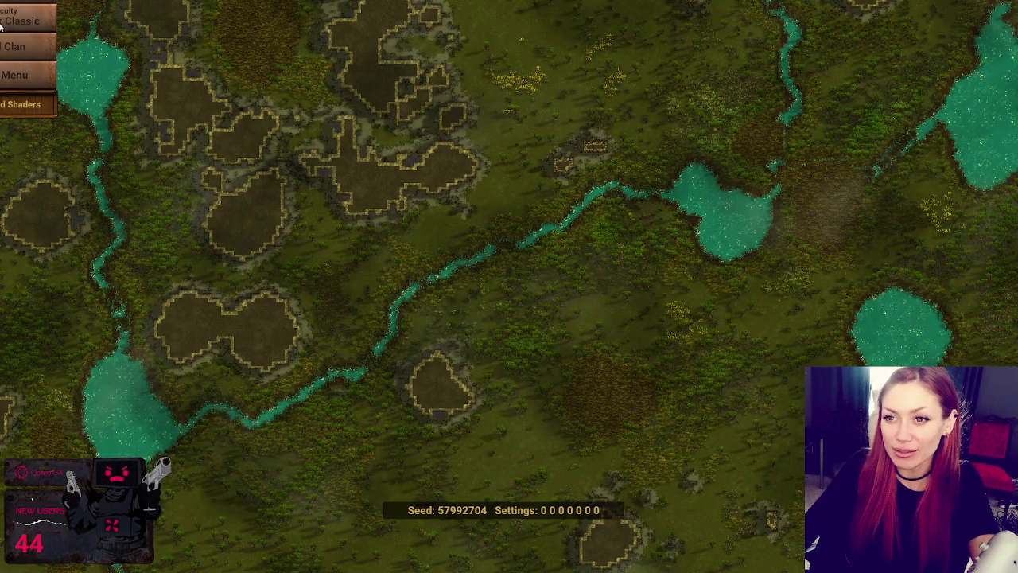
Leave map generation for the main menu and open the Sound settings
left_click(28, 17)
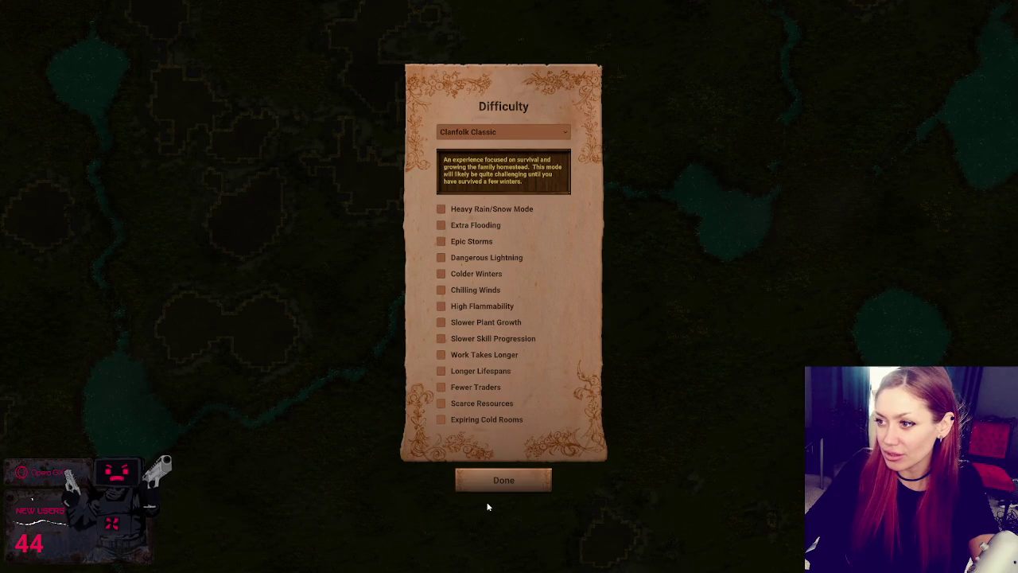
left_click(495, 482)
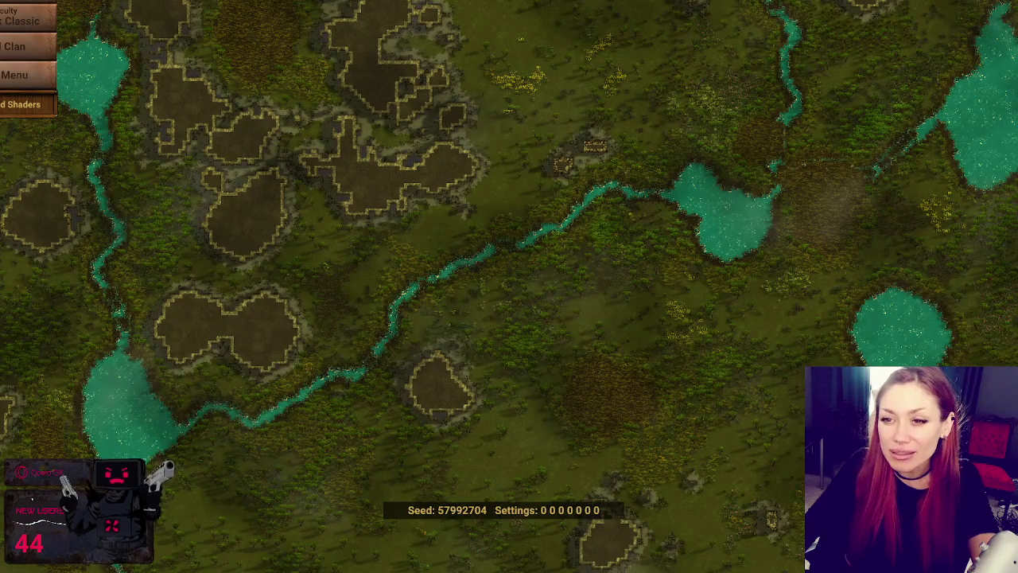
key("Escape")
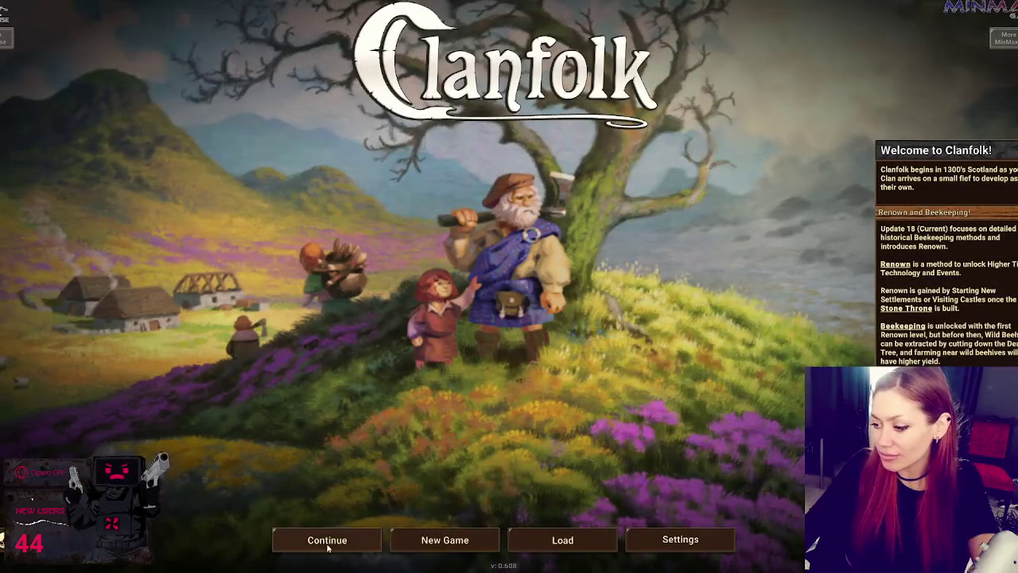
left_click(692, 542)
left_click(503, 245)
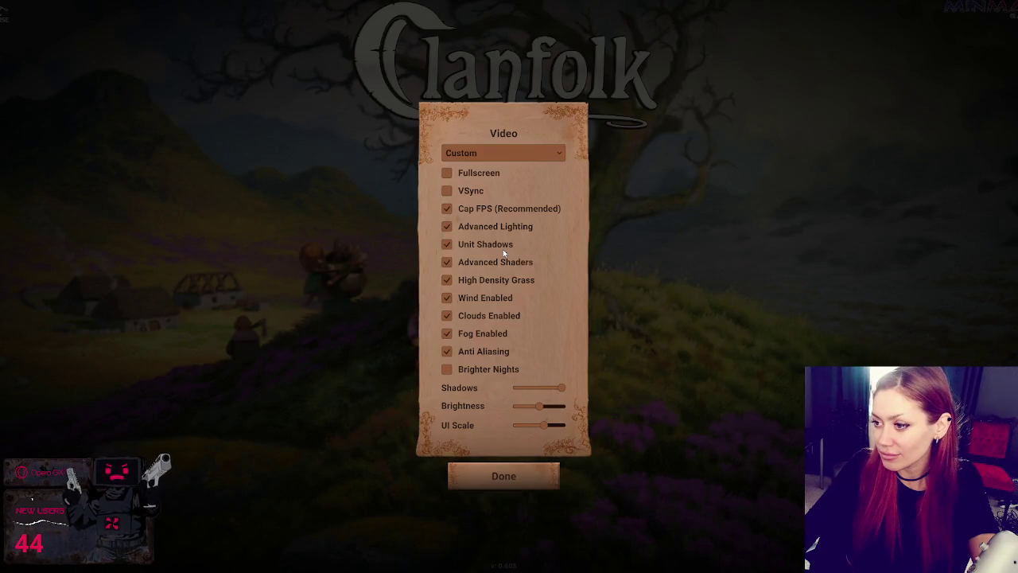
left_click(499, 471)
left_click(504, 273)
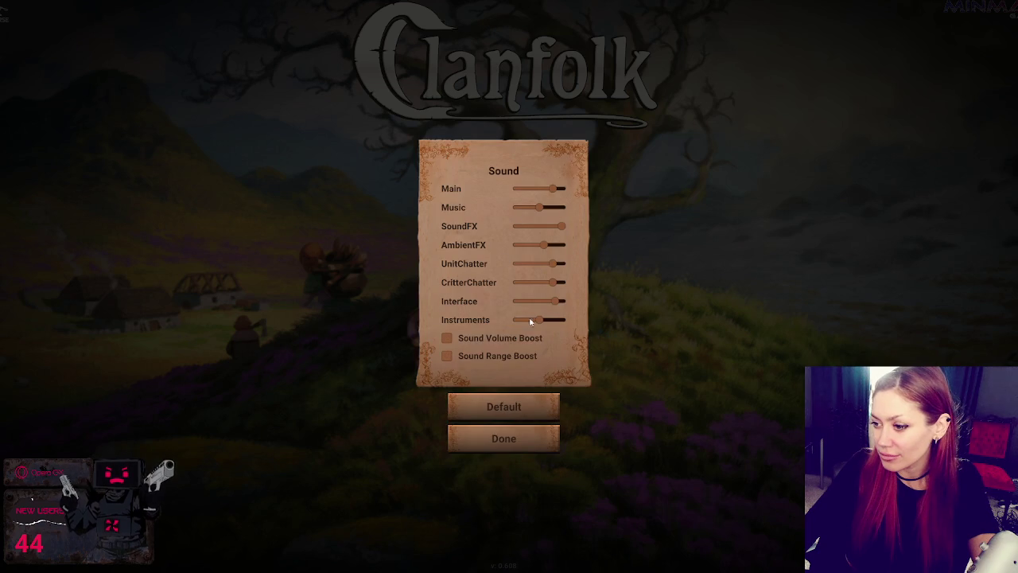
Turn on Sound Volume Boost and raise Music, AmbientFX, chatter, Interface, Instruments and Main volumes
left_click(446, 338)
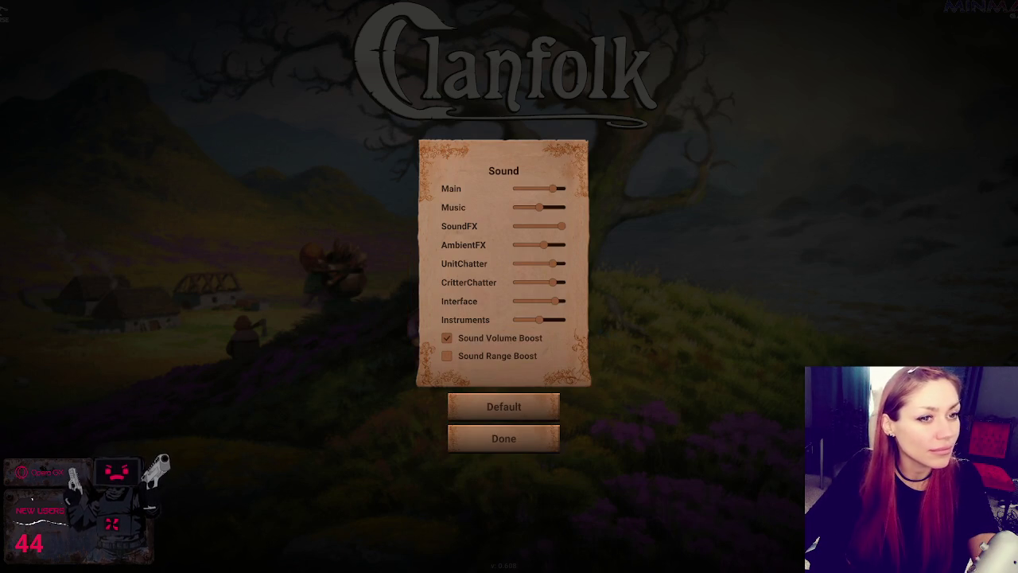
left_click_drag(551, 208, 566, 209)
left_click_drag(544, 245, 571, 243)
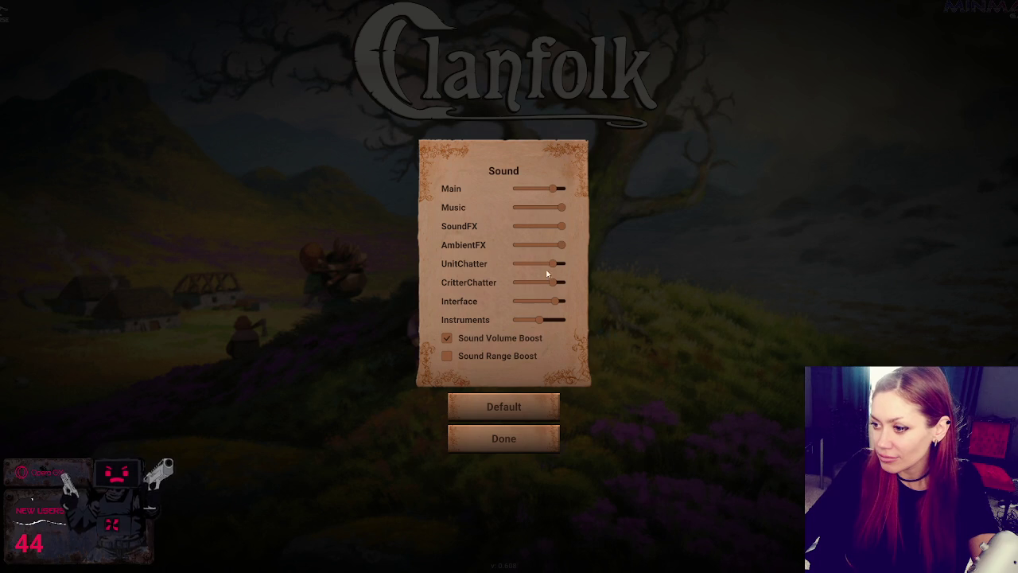
left_click(562, 264)
left_click(561, 282)
left_click(561, 301)
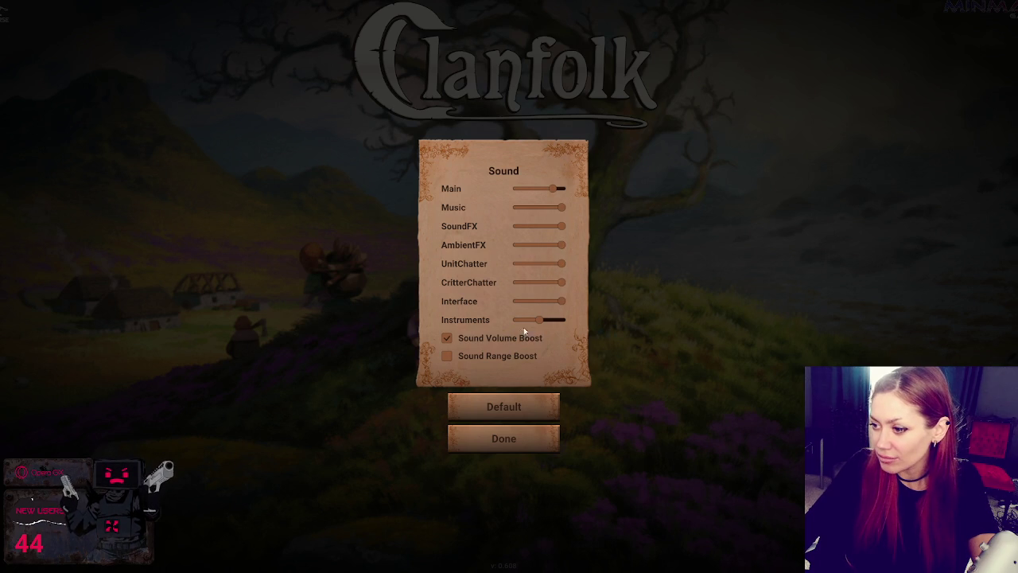
left_click(551, 320)
left_click(557, 189)
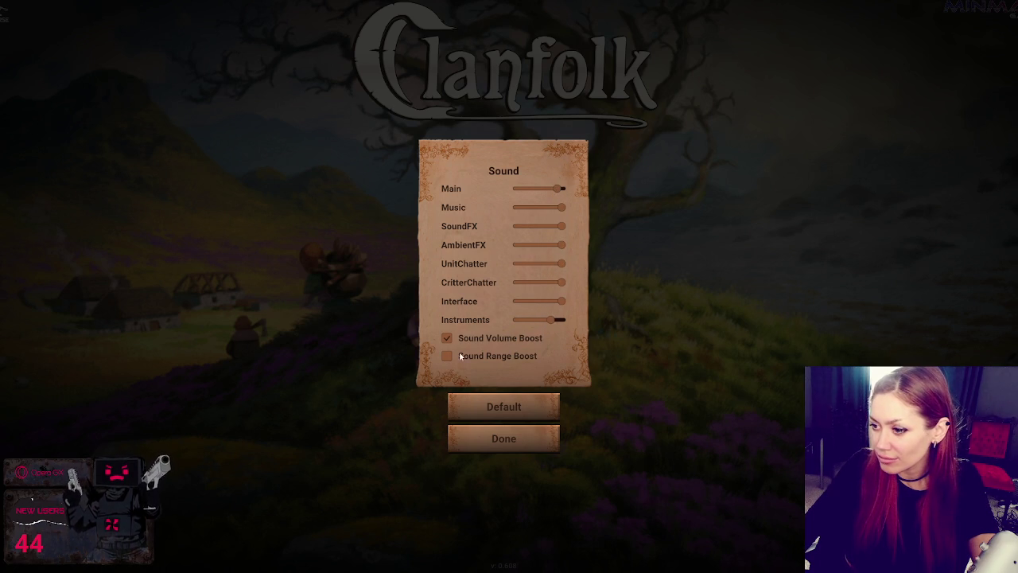
Reset sound to defaults, max Main and Music, raise AmbientFX, and return to the main menu
left_click(488, 404)
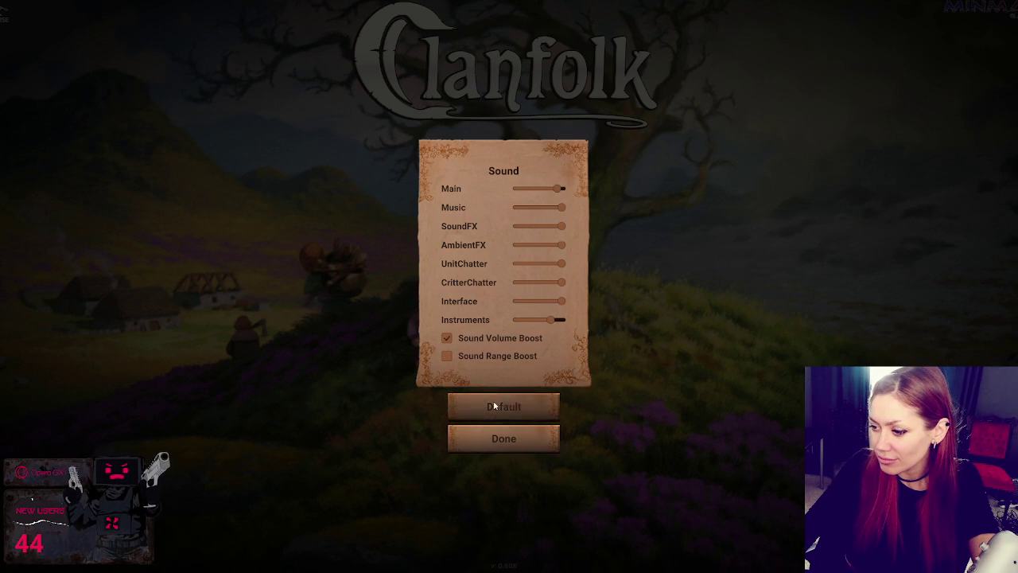
left_click(562, 188)
left_click(561, 207)
left_click(553, 245)
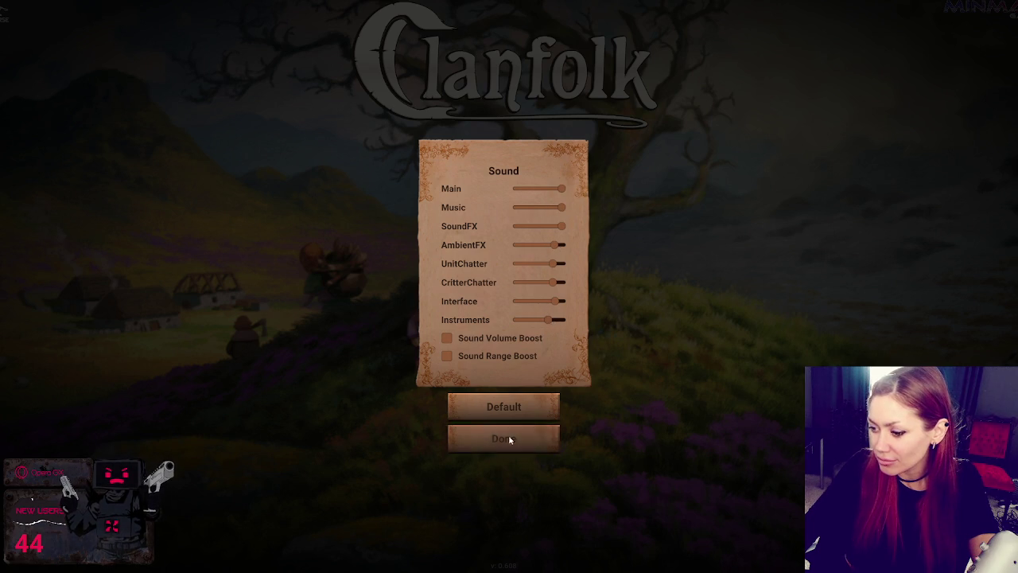
left_click(509, 436)
left_click(495, 342)
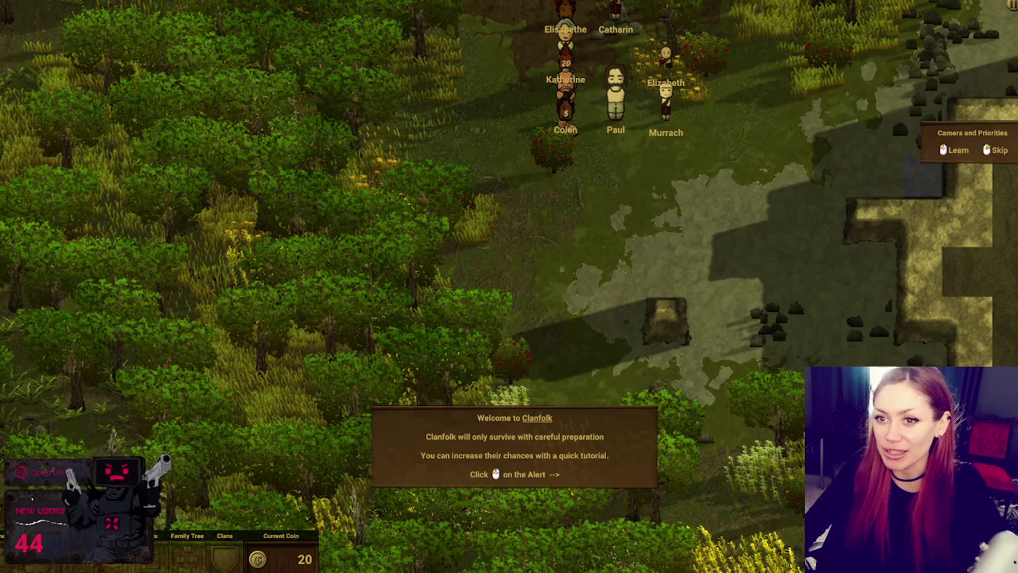
Start the Camera and Priorities tutorial, pan the forest map, then select and centre on Colen
left_click(958, 149)
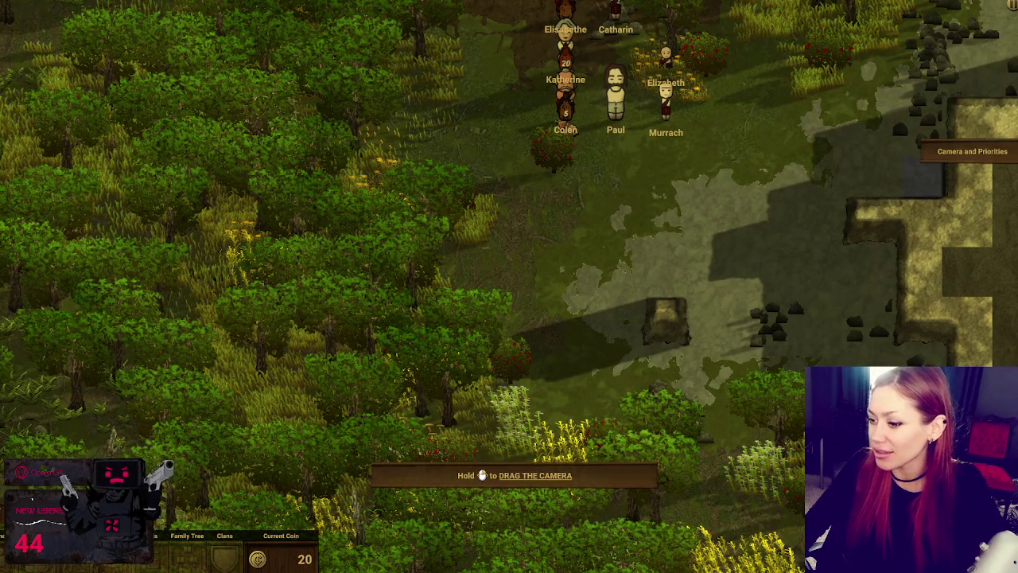
scroll(738, 236, "down", 2)
scroll(739, 231, "up", 2)
mouse_move(743, 93)
left_mouse_down()
mouse_move(1010, 204)
mouse_move(568, 422)
mouse_move(541, 210)
left_mouse_up()
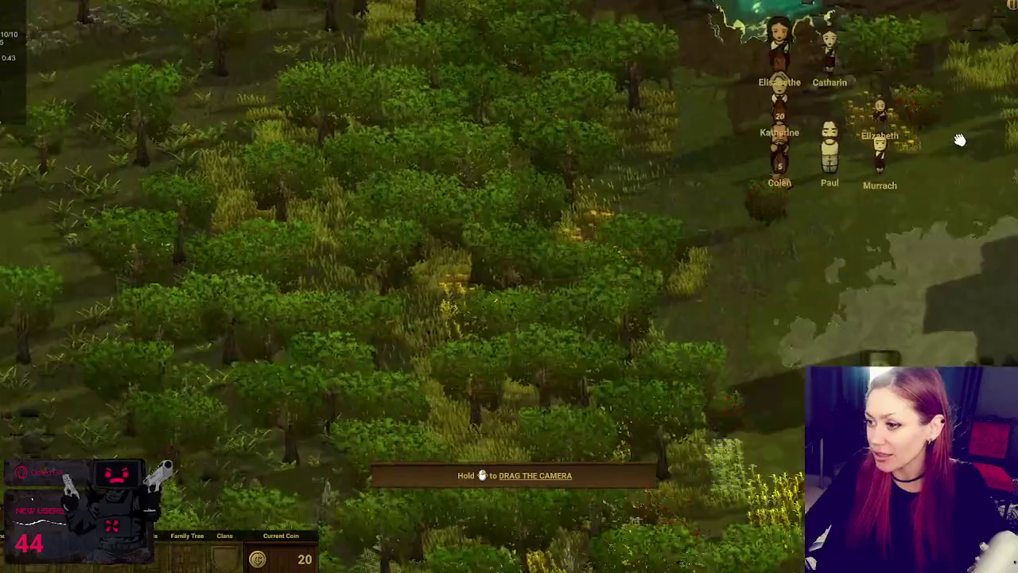
scroll(564, 228, "down", 3)
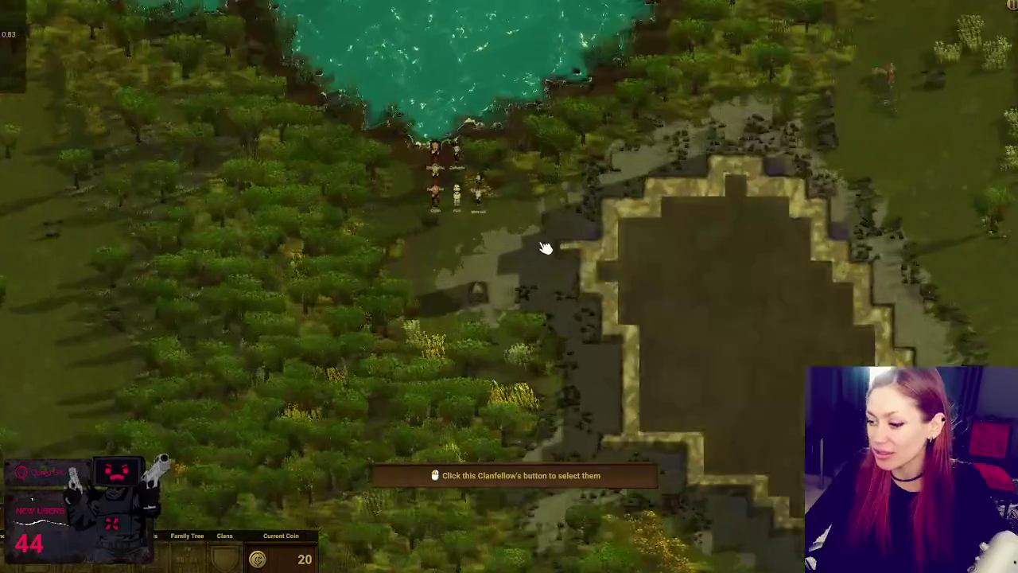
scroll(552, 239, "up", 3)
left_click(20, 433)
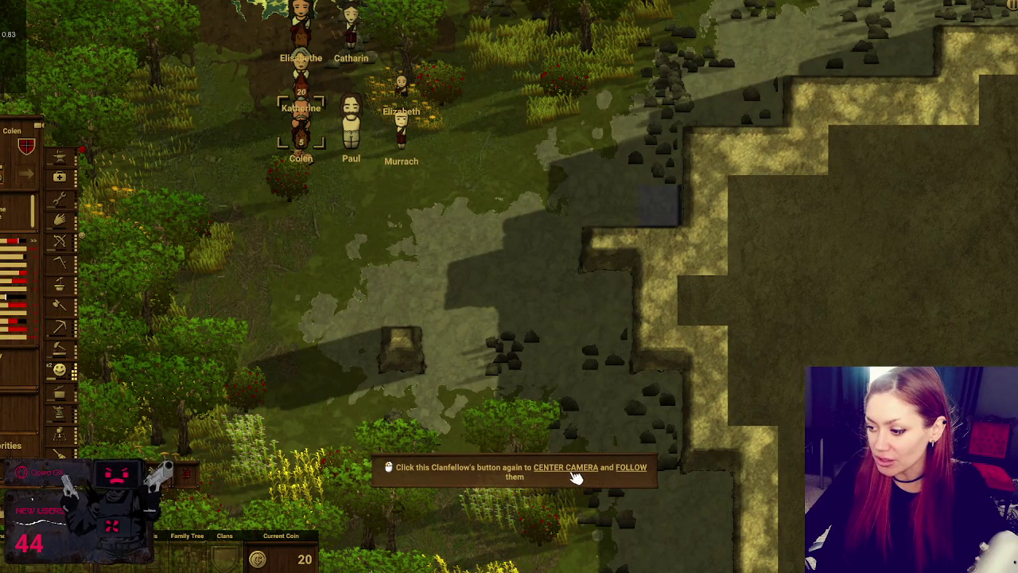
left_click(20, 433)
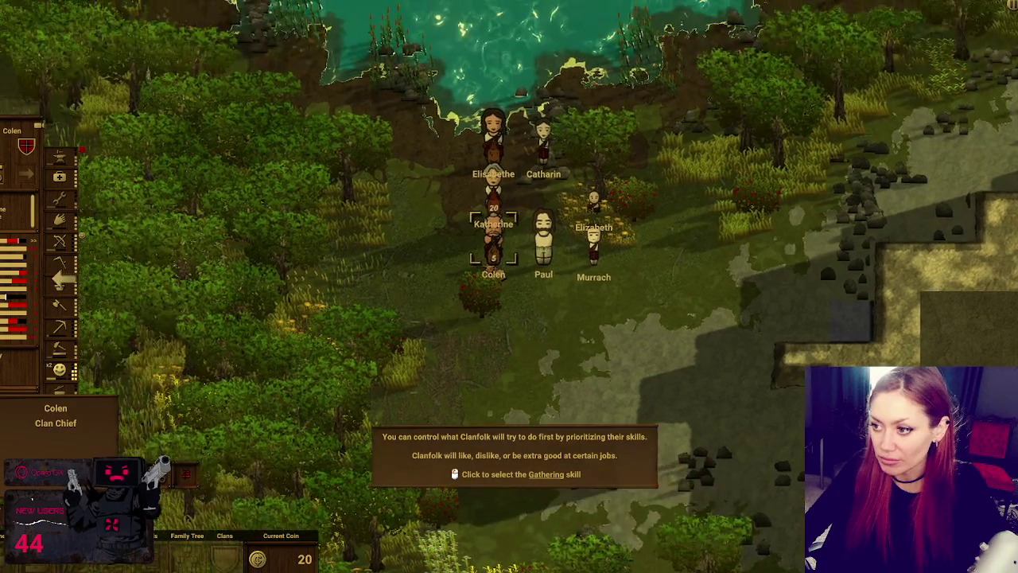
Select Colen's Gathering skill and move it up to the top of his priority list
left_click(64, 226)
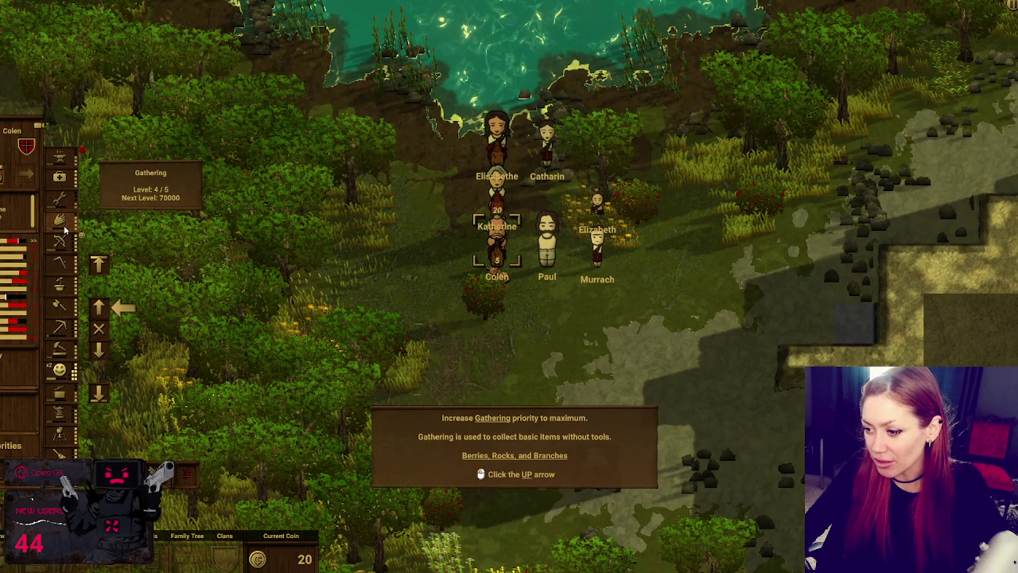
left_click(100, 310)
left_click(100, 311)
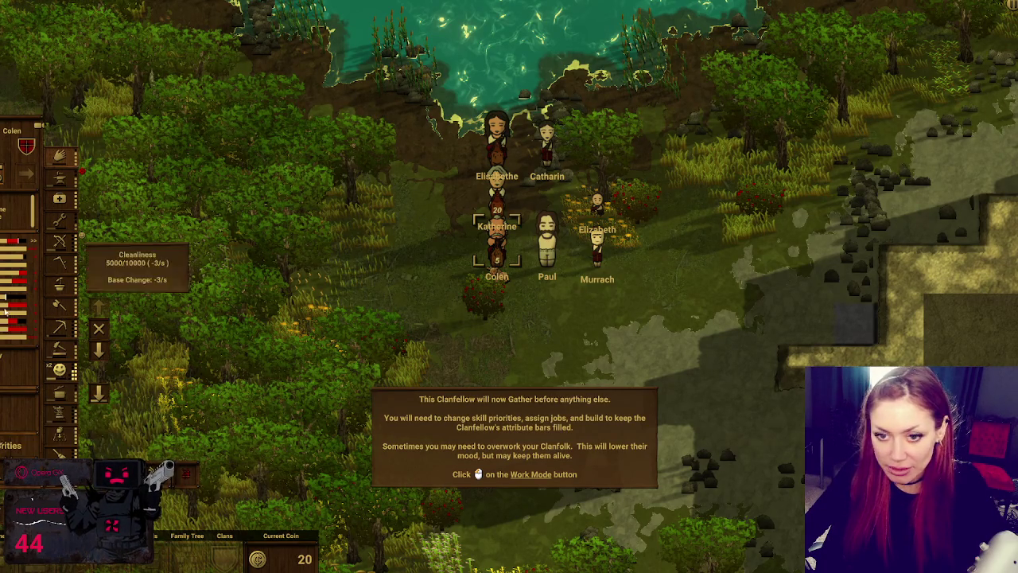
mouse_move(11, 250)
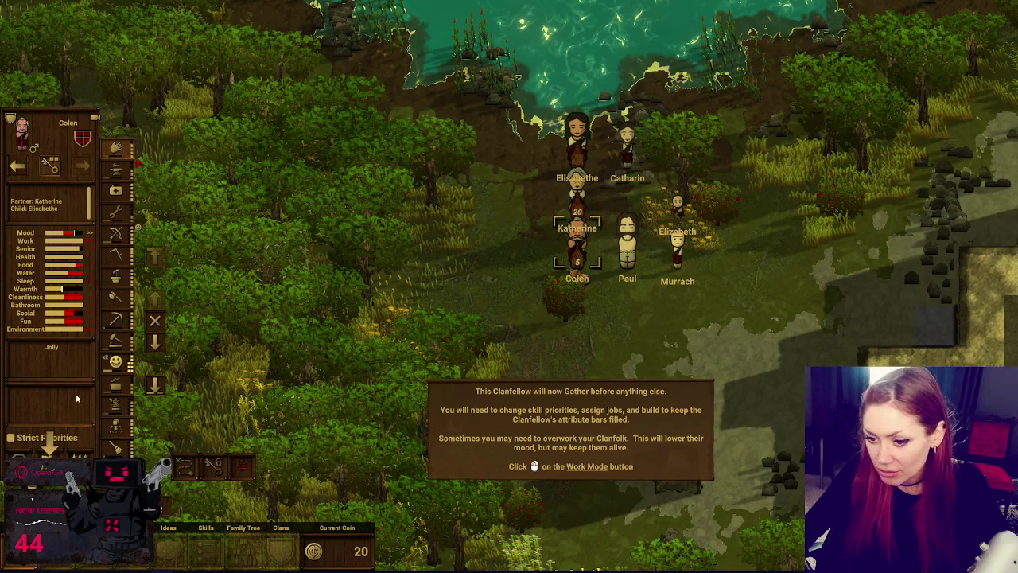
Cycle Colen through Overwork and Time Off, then back to normal work mode
left_click(49, 436)
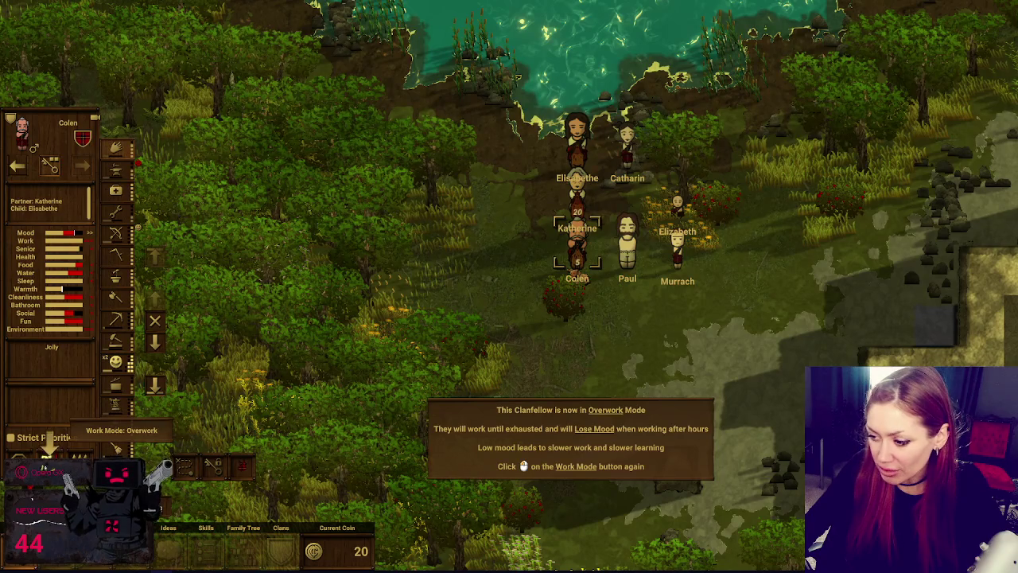
left_click(46, 439)
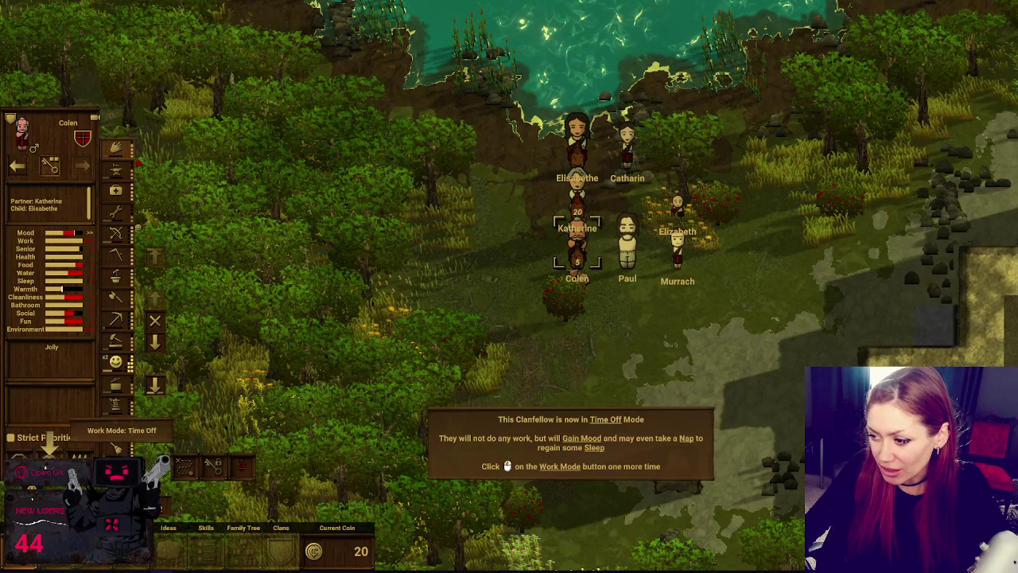
left_click(46, 436)
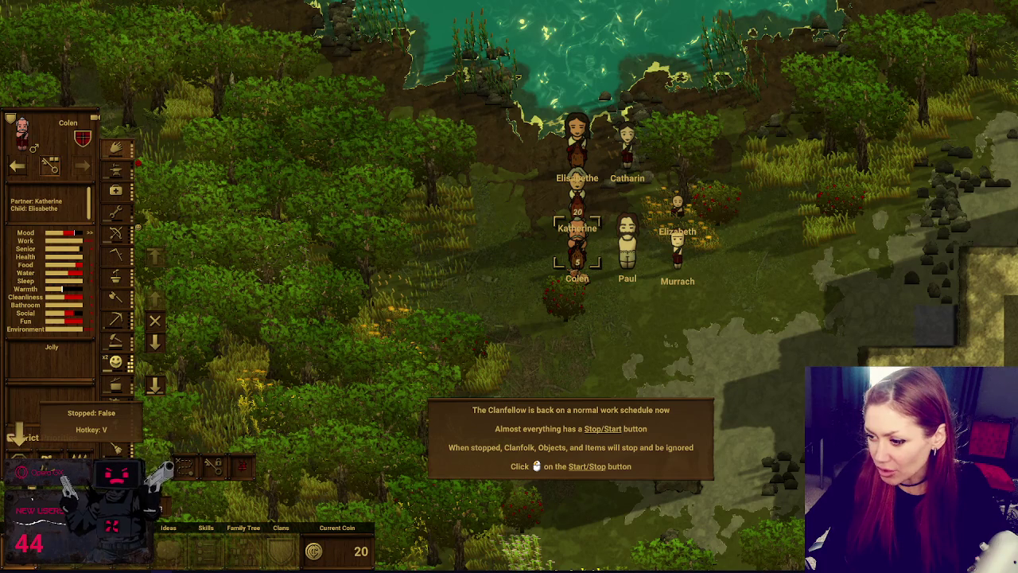
Stop and restart Colen's work twice, then enable Strict Priorities
left_click(18, 437)
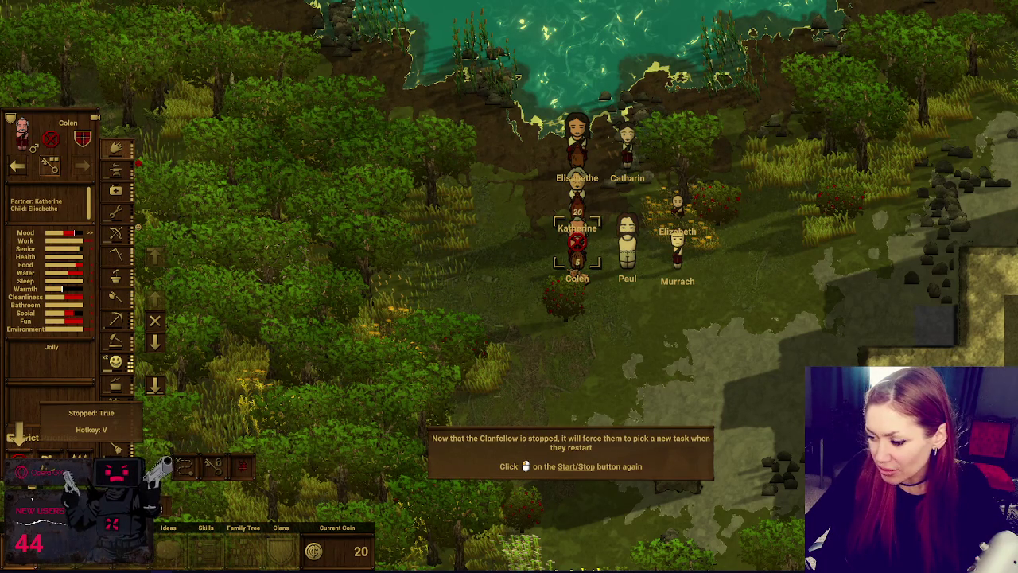
left_click(17, 436)
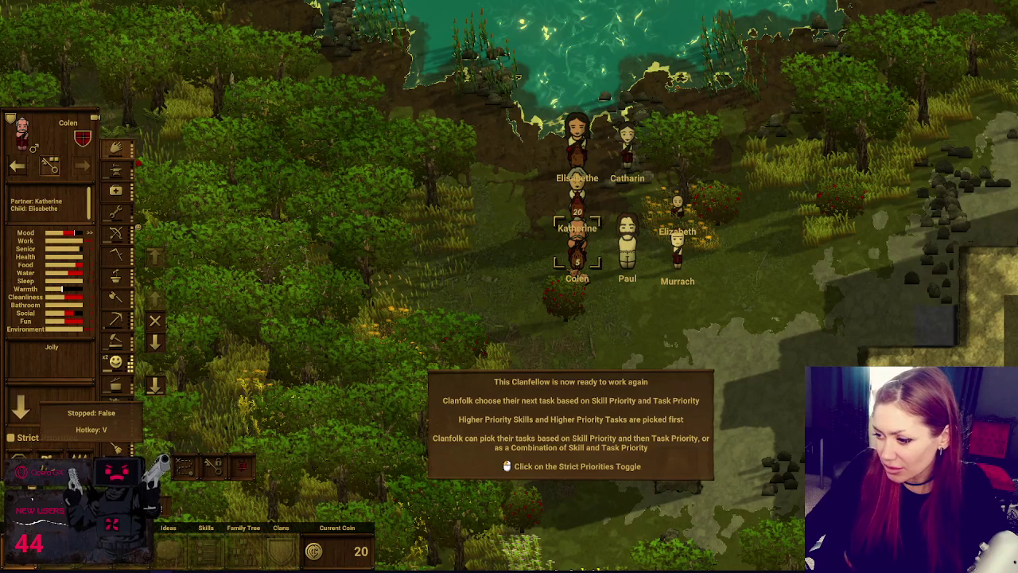
left_click(116, 448)
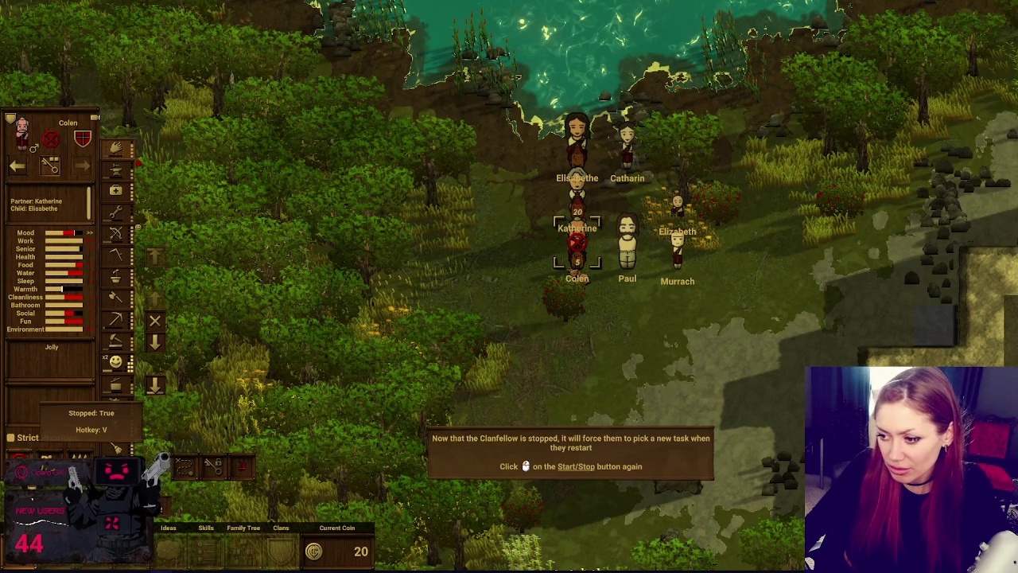
left_click(116, 447)
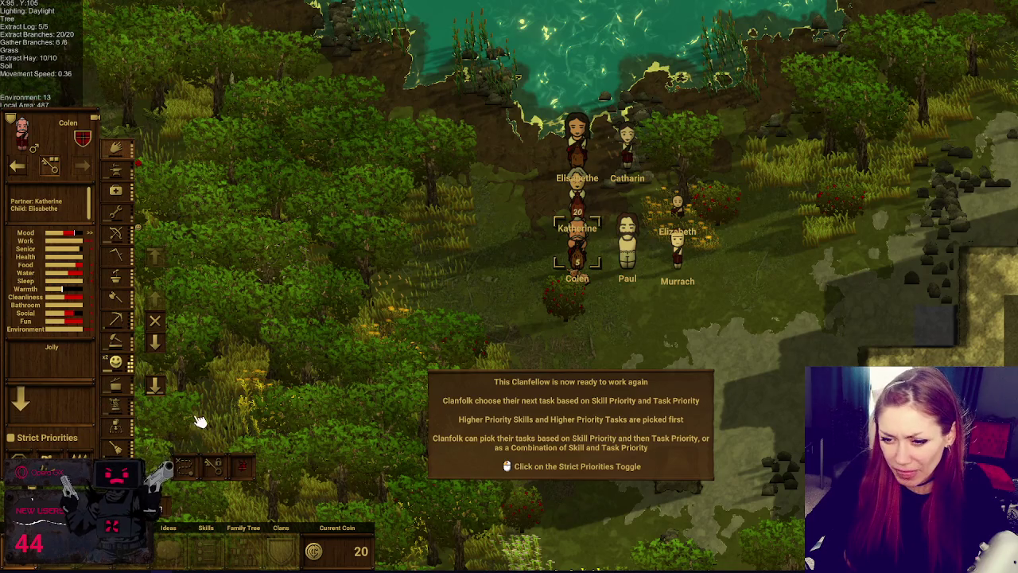
left_click(12, 438)
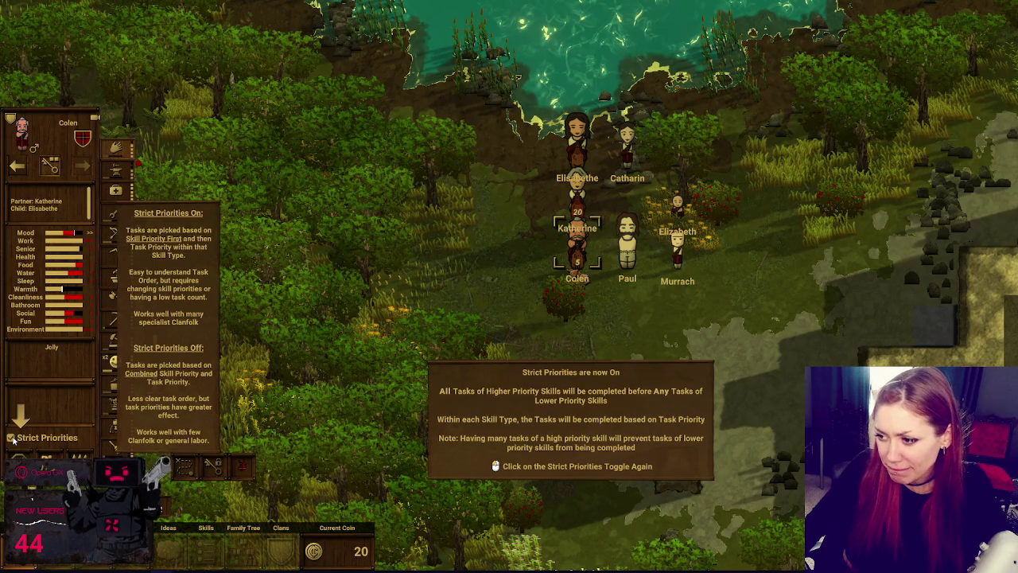